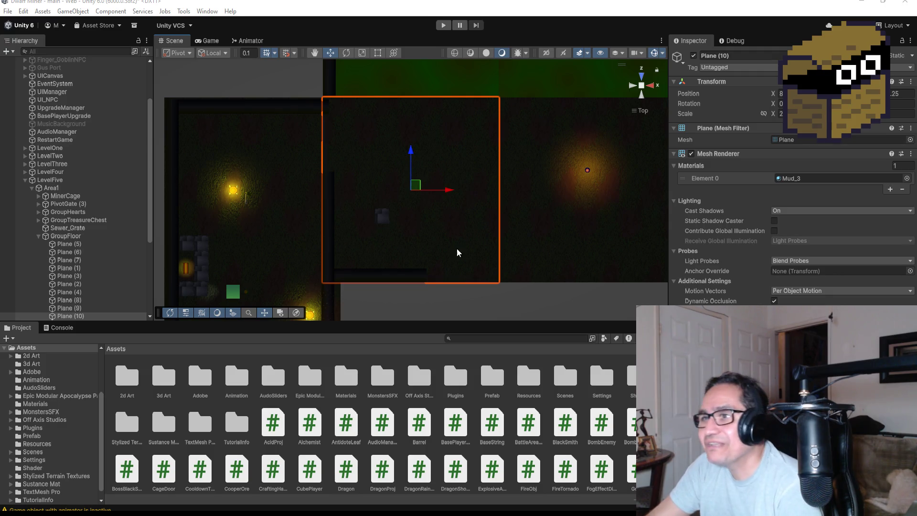
Drag SuperHardCube (29) out of Area1's GroupMiningCubes and parent it under Area2.
{"action": "left_click", "coordinate": [37, 236]}
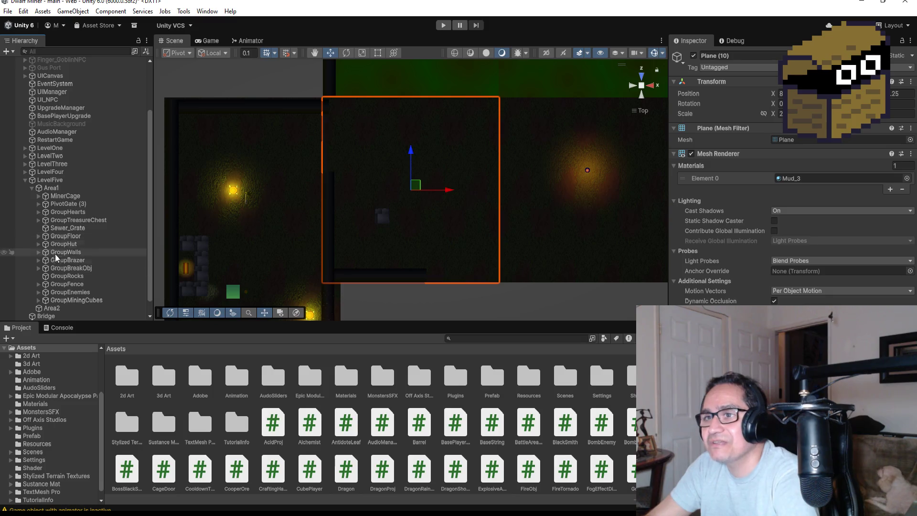
{"action": "left_click", "coordinate": [41, 300]}
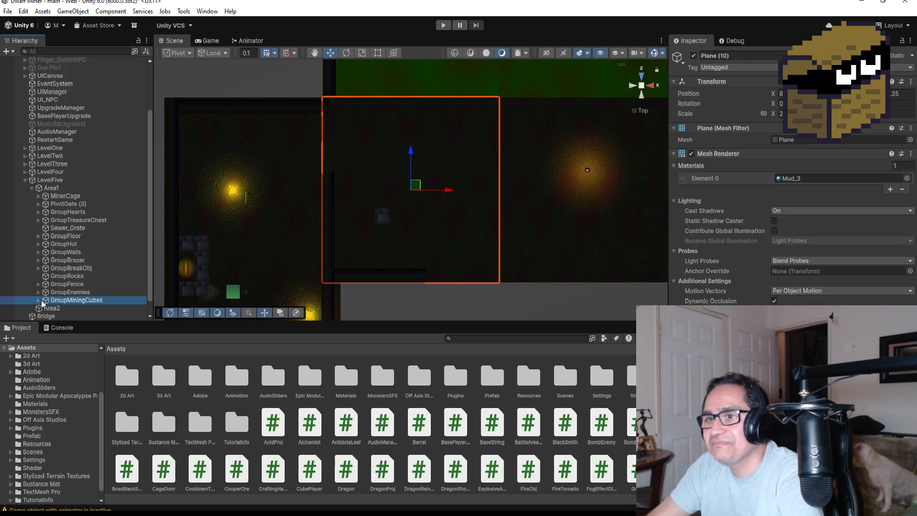
{"action": "left_click", "coordinate": [39, 300]}
{"action": "scroll", "coordinate": [80, 274], "scroll_direction": "down", "scroll_amount": 7}
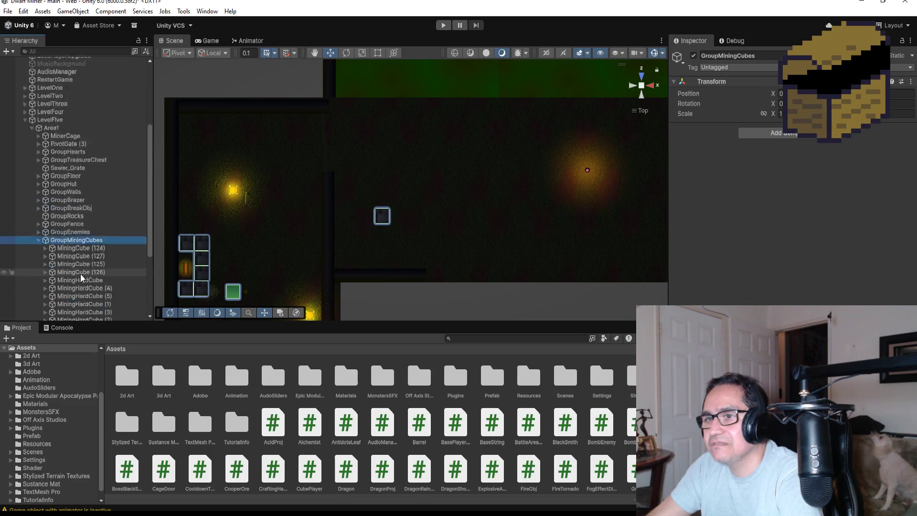
{"action": "left_click", "coordinate": [105, 283]}
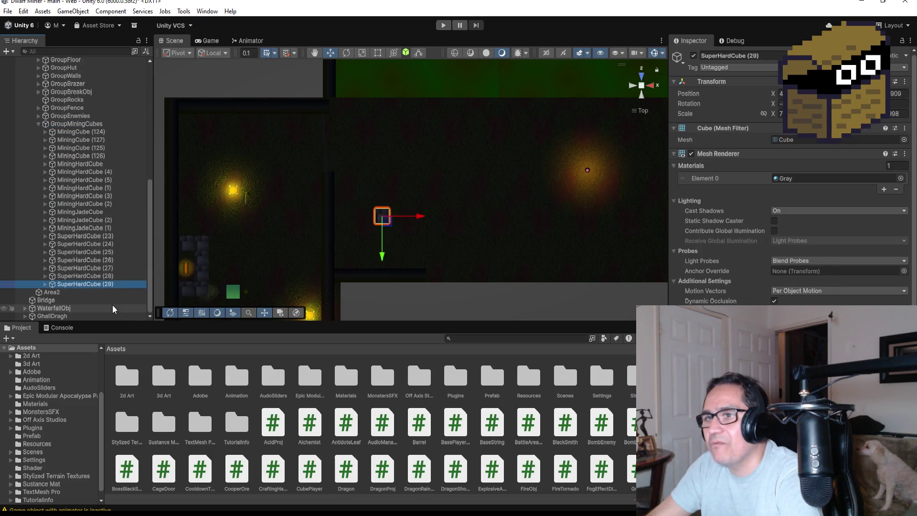
{"action": "left_click_drag", "start_coordinate": [98, 284], "coordinate": [46, 292]}
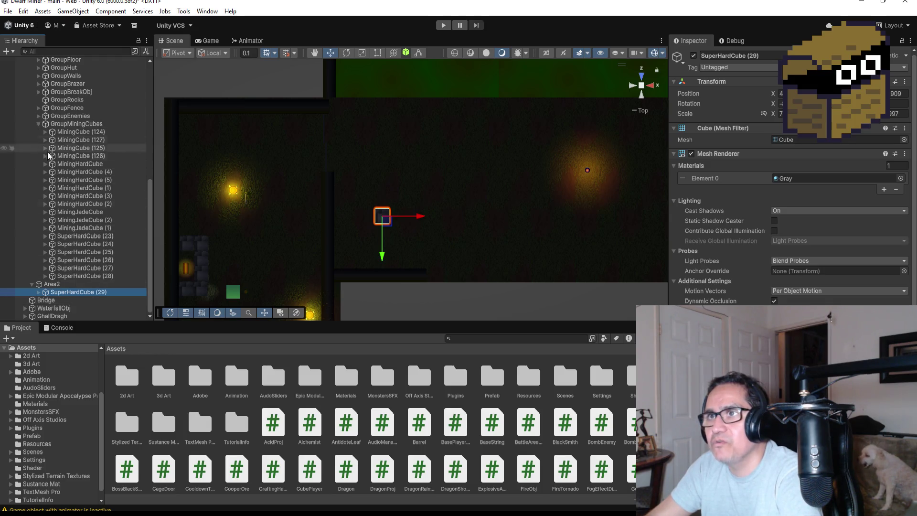
Create an empty child 'GroupMiningCubes' under Area2 and nest SuperHardCube (29) inside it.
{"action": "right_click", "coordinate": [53, 287]}
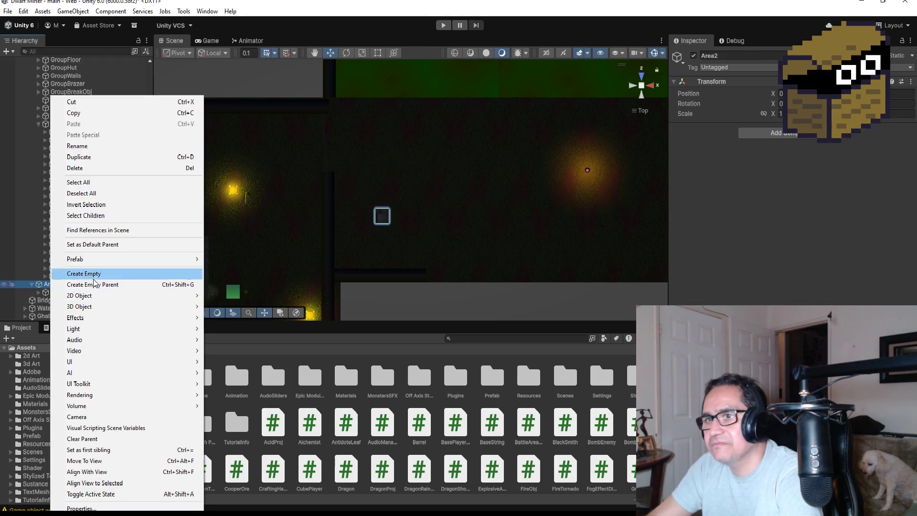
{"action": "left_click", "coordinate": [86, 274]}
{"action": "type", "text": "GroupMiningCube"}
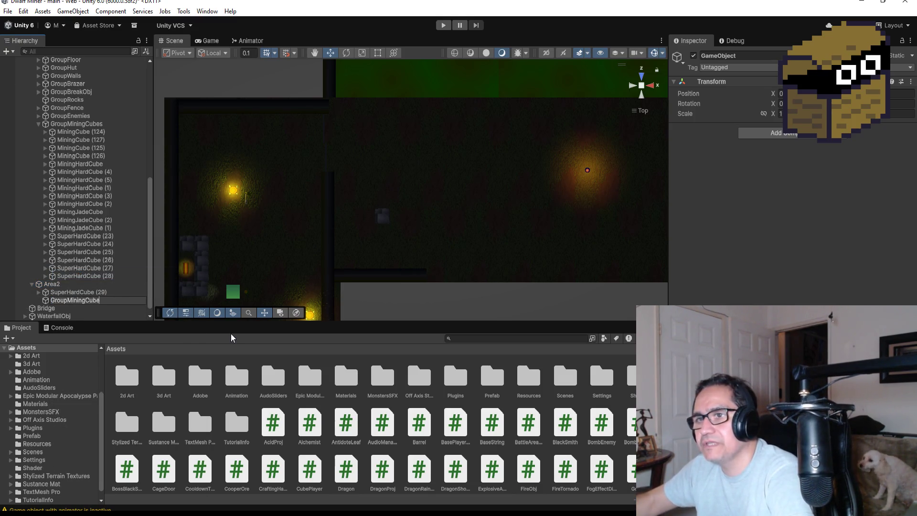
{"action": "type", "text": "s"}
{"action": "key", "text": "Return"}
{"action": "left_click_drag", "start_coordinate": [99, 293], "coordinate": [96, 300]}
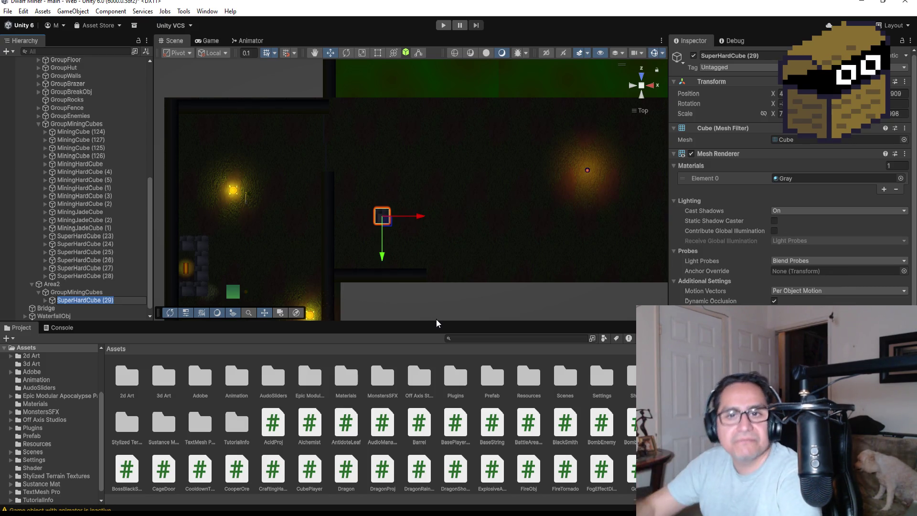
{"action": "left_click", "coordinate": [93, 292]}
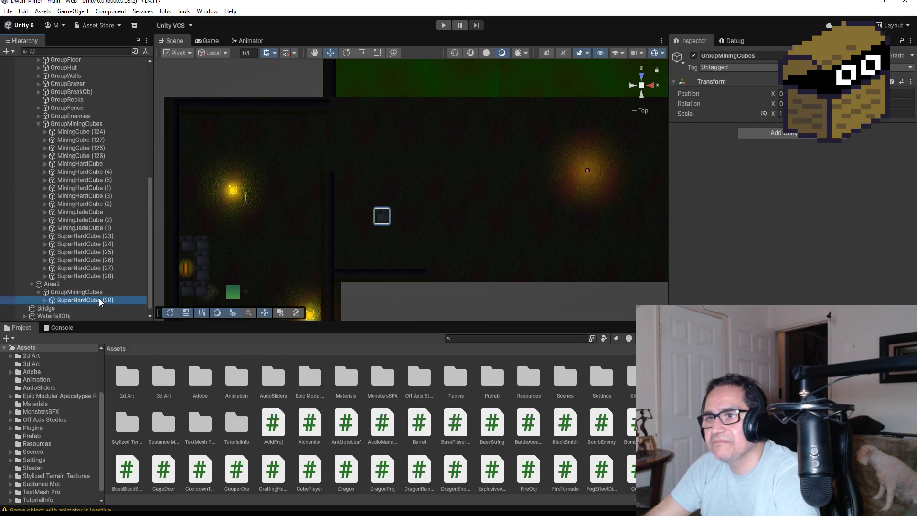
Frame SuperHardCube (29), then shift it along X and up the dark corridor.
{"action": "double_click", "coordinate": [99, 299]}
{"action": "left_click_drag", "start_coordinate": [402, 228], "coordinate": [432, 229]}
{"action": "left_click_drag", "start_coordinate": [401, 268], "coordinate": [408, 226]}
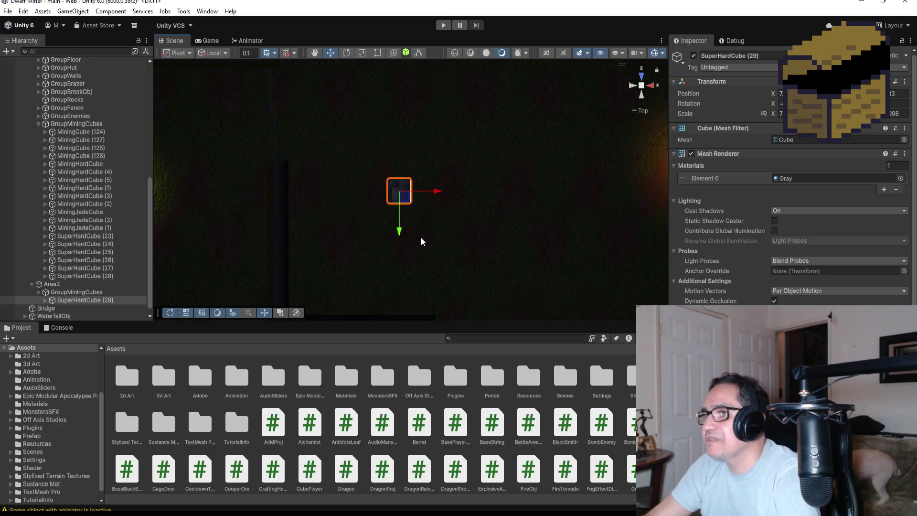
{"action": "scroll", "coordinate": [405, 232], "scroll_direction": "down", "scroll_amount": 1}
{"action": "left_click_drag", "start_coordinate": [405, 230], "coordinate": [405, 183]}
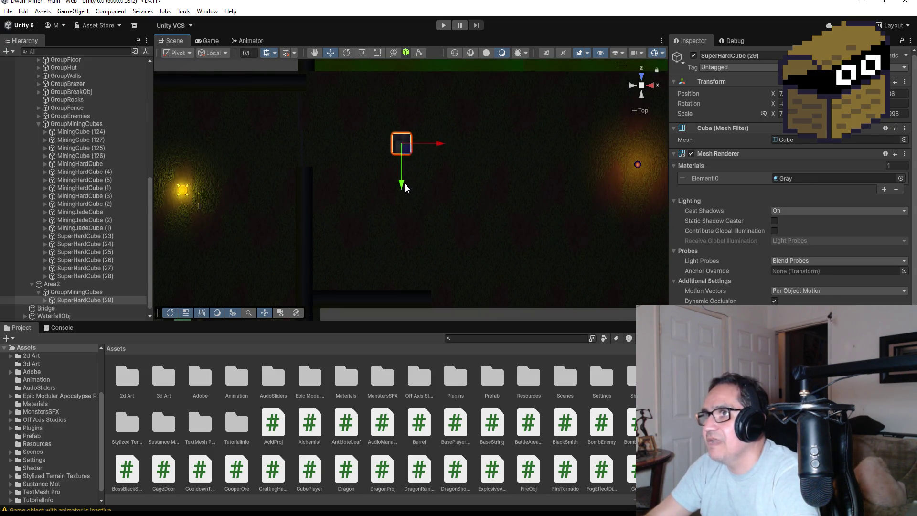
{"action": "key", "text": "f"}
{"action": "scroll", "coordinate": [449, 225], "scroll_direction": "down", "scroll_amount": 6}
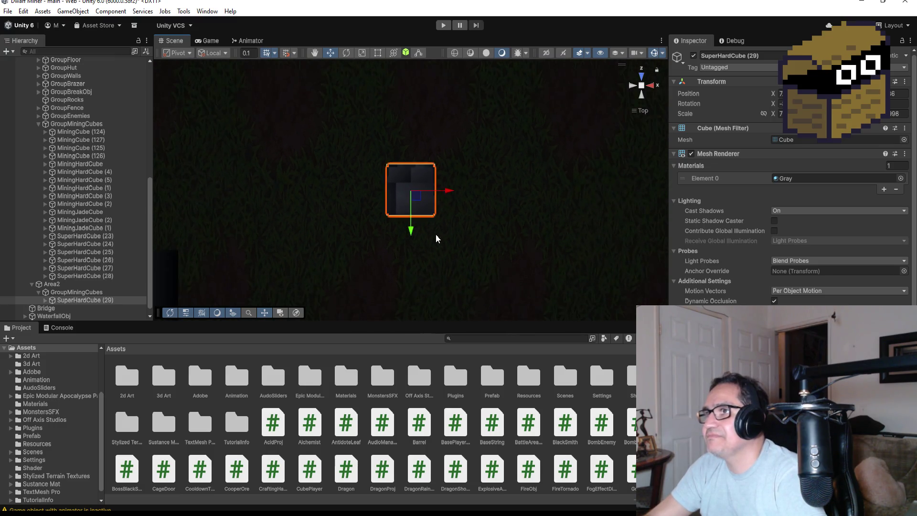
From an angled view, slide the cube up-left along the corridor toward the green room.
{"action": "mouse_move", "coordinate": [426, 191]}
{"action": "left_mouse_down"}
{"action": "mouse_move", "coordinate": [529, 160]}
{"action": "mouse_move", "coordinate": [470, 175]}
{"action": "left_mouse_up"}
{"action": "left_click_drag", "start_coordinate": [446, 208], "coordinate": [396, 169]}
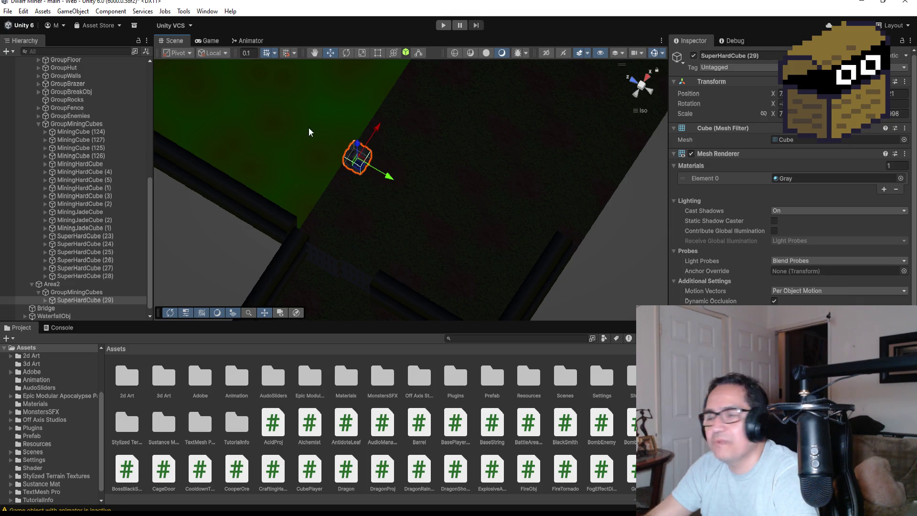
{"action": "scroll", "coordinate": [337, 152], "scroll_direction": "down", "scroll_amount": 3}
{"action": "scroll", "coordinate": [337, 161], "scroll_direction": "down", "scroll_amount": 3}
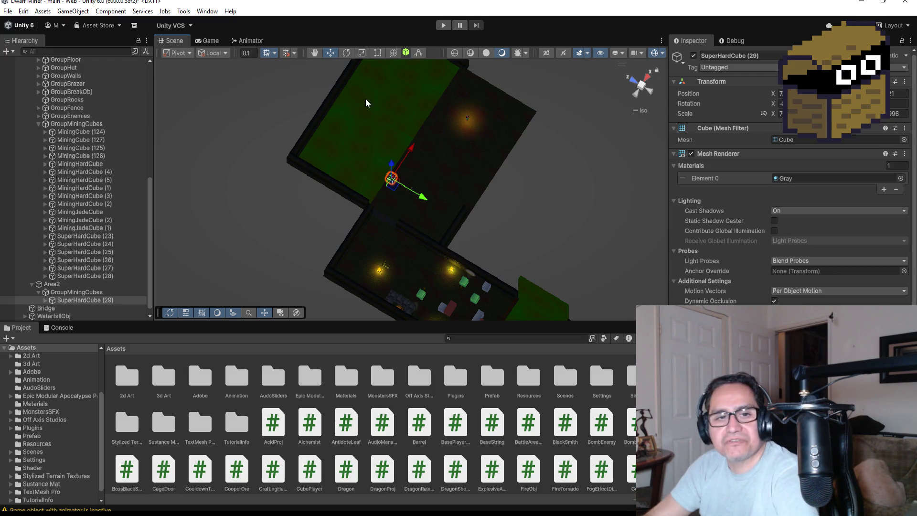
{"action": "scroll", "coordinate": [423, 188], "scroll_direction": "up", "scroll_amount": 5}
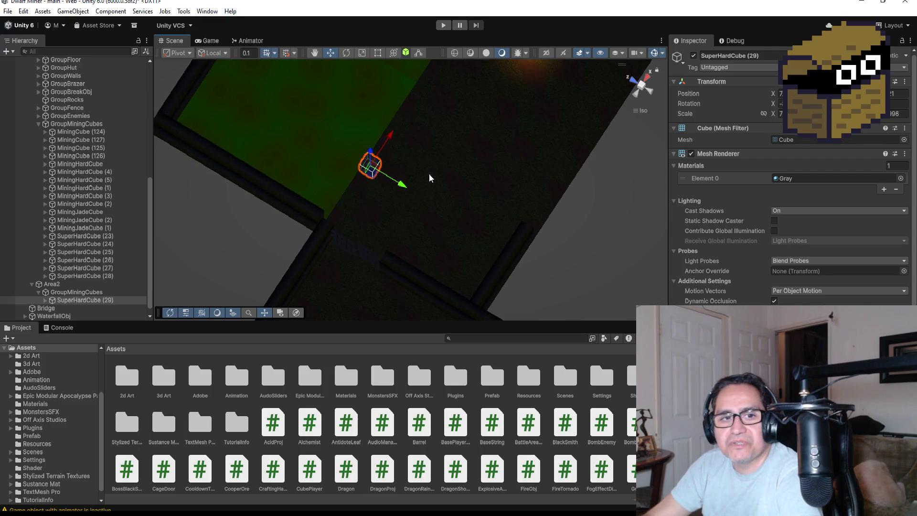
{"action": "scroll", "coordinate": [437, 179], "scroll_direction": "down", "scroll_amount": 8}
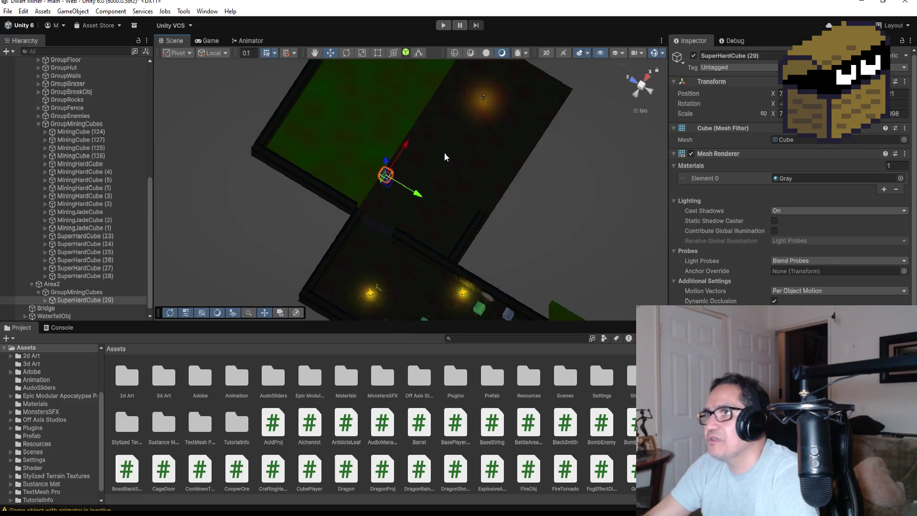
{"action": "left_click", "coordinate": [402, 81]}
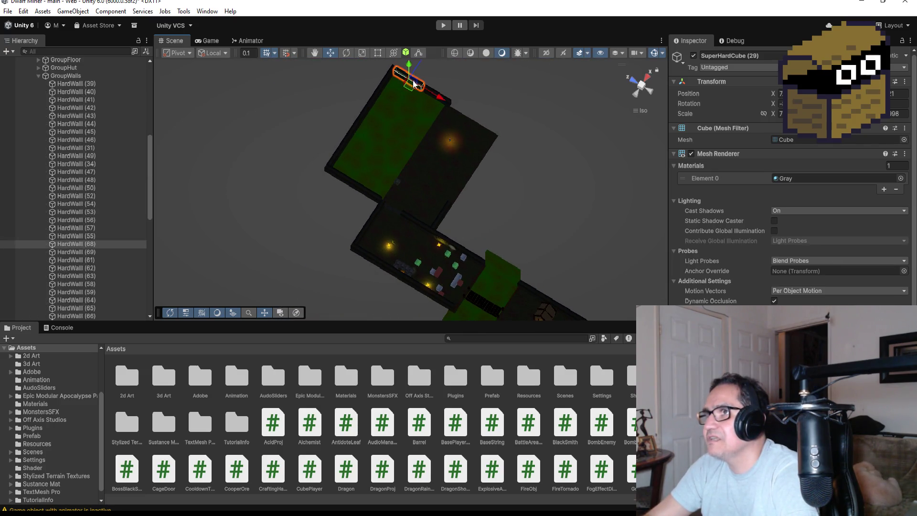
Shorten HardWall (68) on the green room's top edge to a stub with the Rect tool.
{"action": "left_click", "coordinate": [469, 130]}
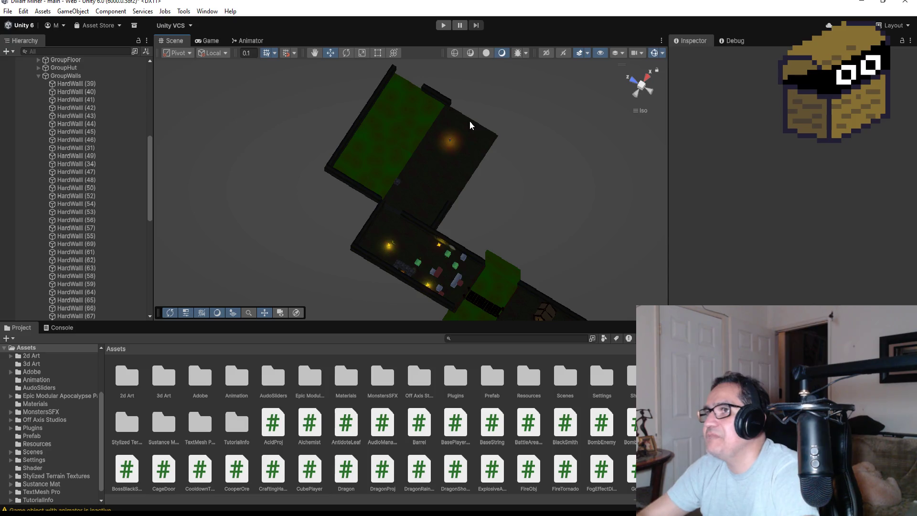
{"action": "left_click", "coordinate": [423, 88]}
{"action": "key", "text": "f"}
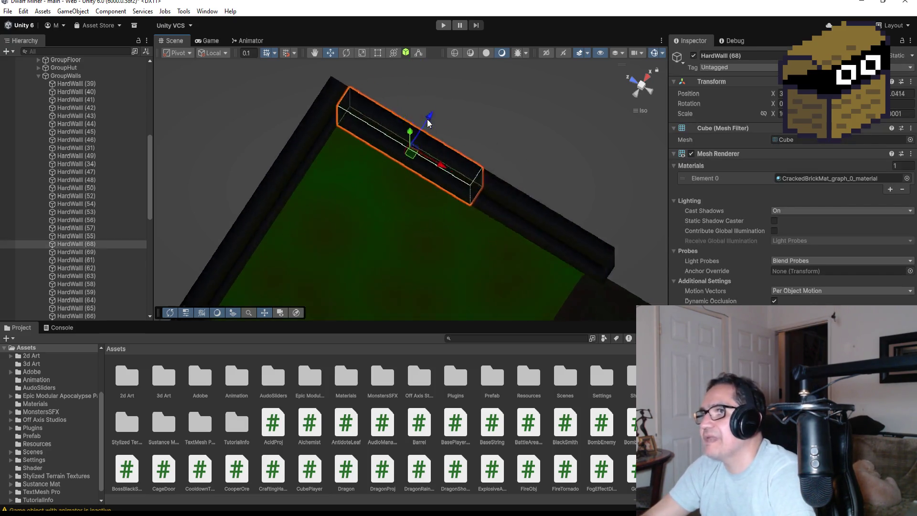
{"action": "left_click", "coordinate": [381, 53]}
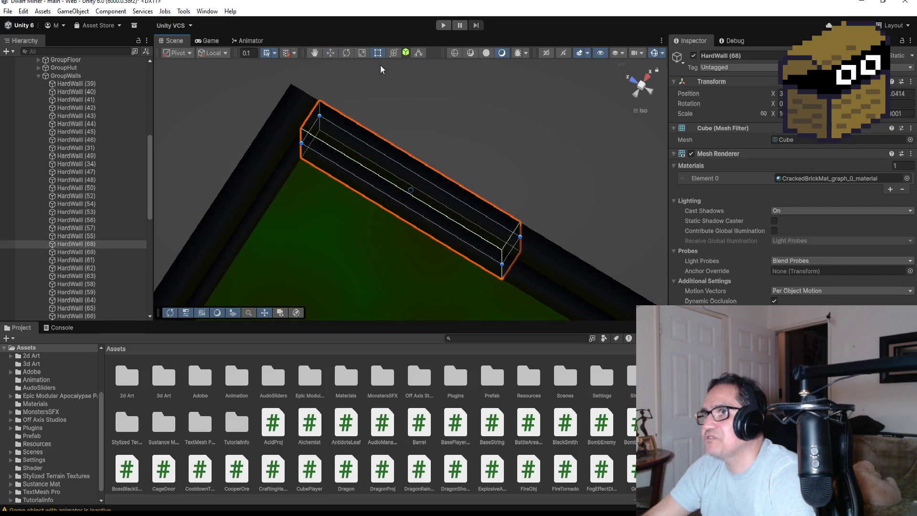
{"action": "scroll", "coordinate": [359, 162], "scroll_direction": "down", "scroll_amount": 5}
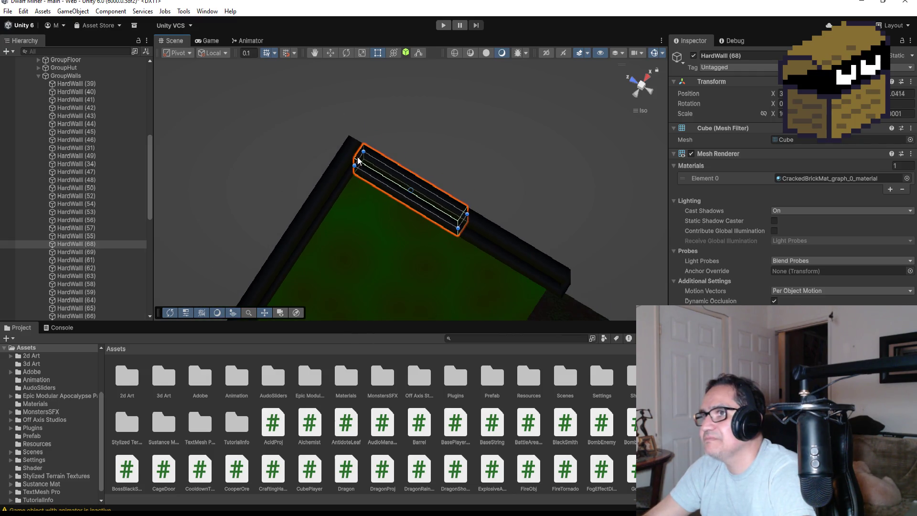
{"action": "left_click_drag", "start_coordinate": [358, 160], "coordinate": [402, 188]}
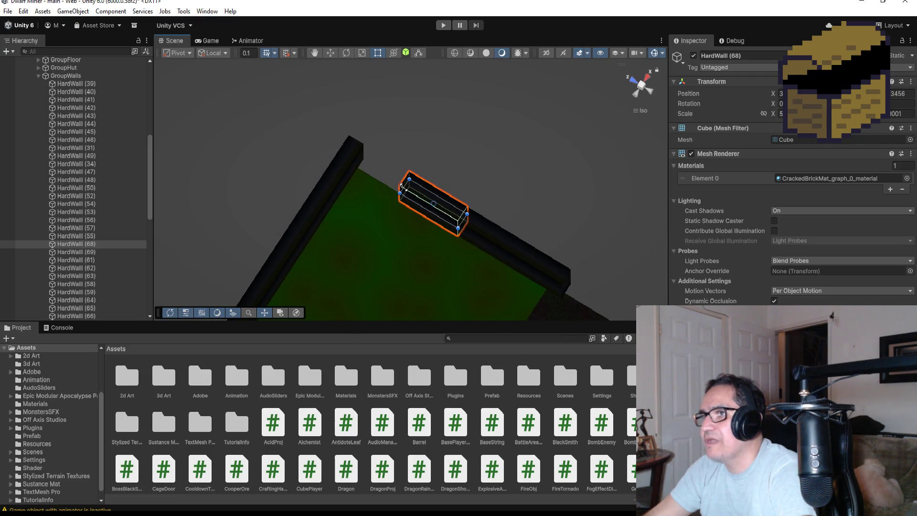
{"action": "scroll", "coordinate": [401, 189], "scroll_direction": "down", "scroll_amount": 5}
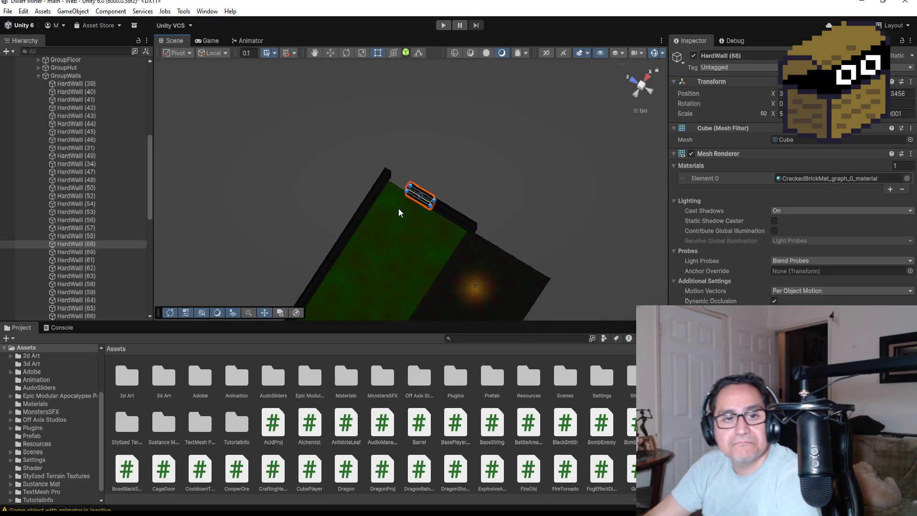
{"action": "scroll", "coordinate": [471, 254], "scroll_direction": "down", "scroll_amount": 3}
{"action": "scroll", "coordinate": [473, 257], "scroll_direction": "down", "scroll_amount": 2}
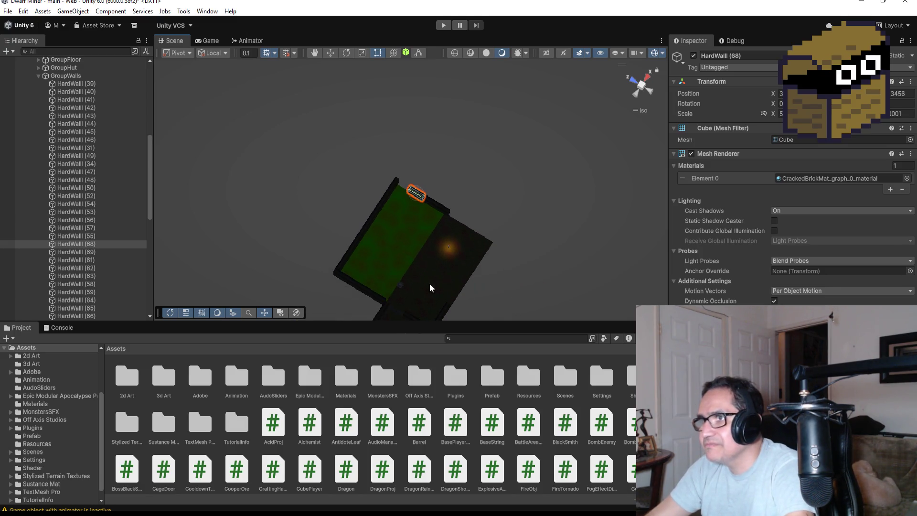
{"action": "left_click", "coordinate": [403, 286]}
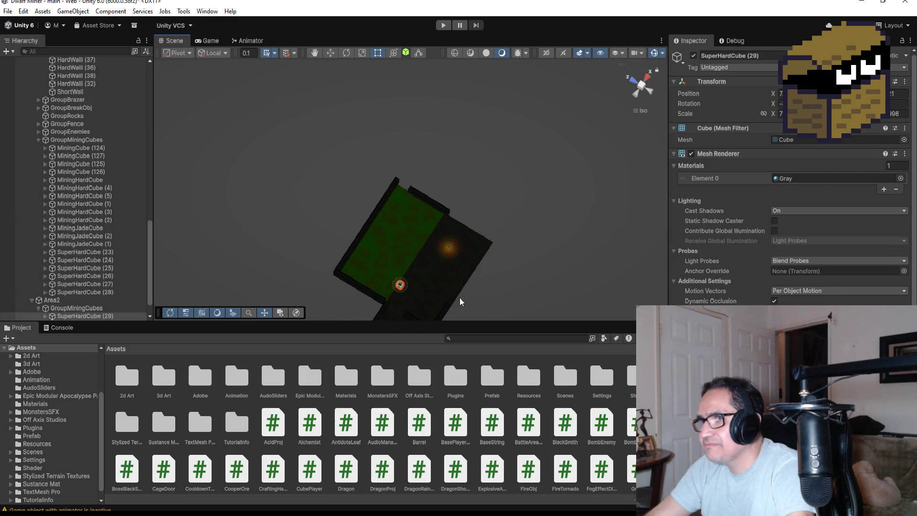
{"action": "key", "text": "f"}
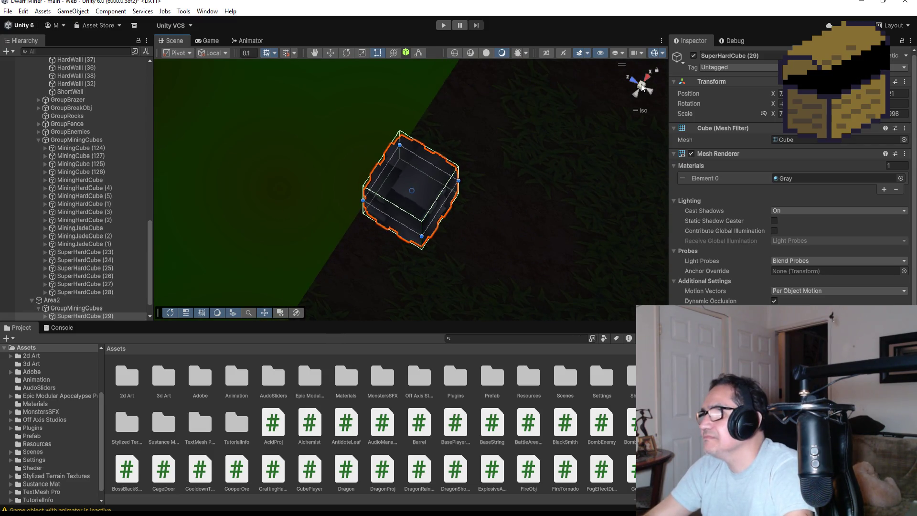
{"action": "left_click", "coordinate": [648, 80]}
{"action": "left_click", "coordinate": [641, 76]}
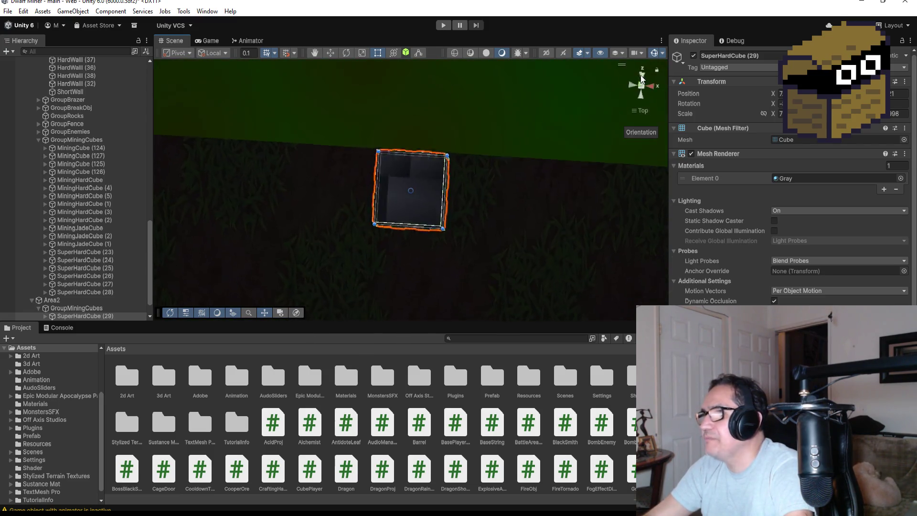
{"action": "left_click", "coordinate": [330, 53]}
{"action": "left_click_drag", "start_coordinate": [411, 231], "coordinate": [413, 227]}
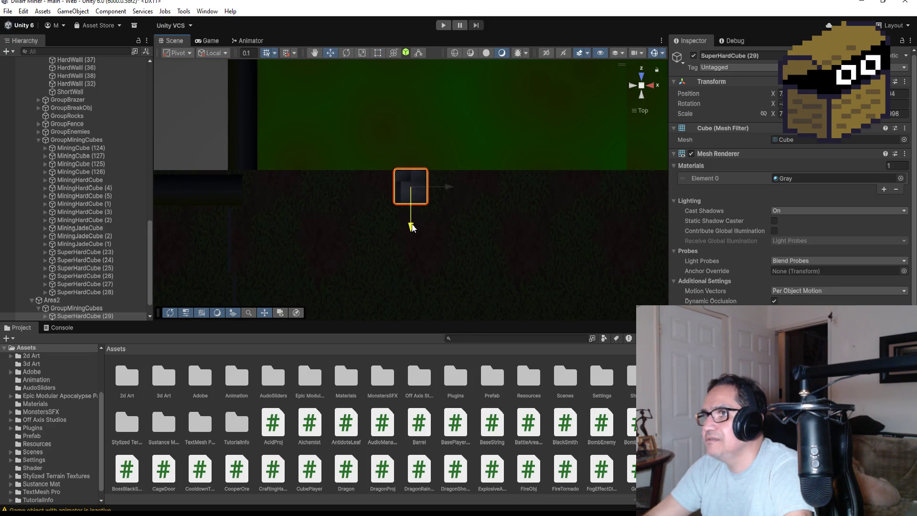
{"action": "mouse_move", "coordinate": [531, 212]}
{"action": "left_mouse_down"}
{"action": "mouse_move", "coordinate": [381, 135]}
{"action": "mouse_move", "coordinate": [382, 179]}
{"action": "left_mouse_up"}
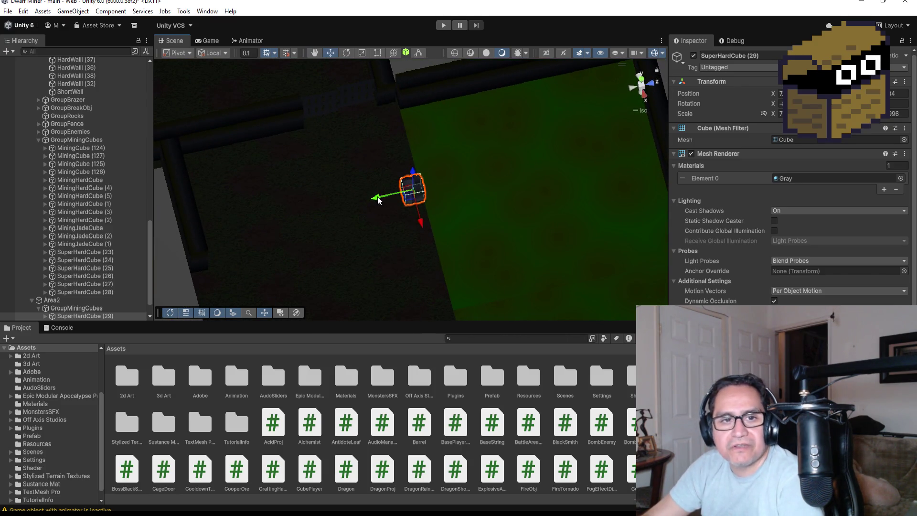
{"action": "scroll", "coordinate": [365, 191], "scroll_direction": "up", "scroll_amount": 2}
{"action": "scroll", "coordinate": [87, 287], "scroll_direction": "down", "scroll_amount": 1}
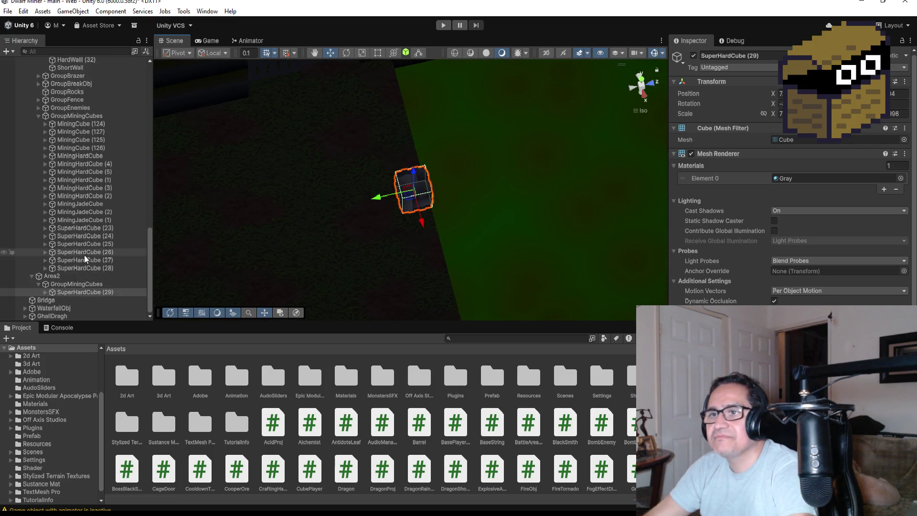
{"action": "left_click", "coordinate": [85, 293]}
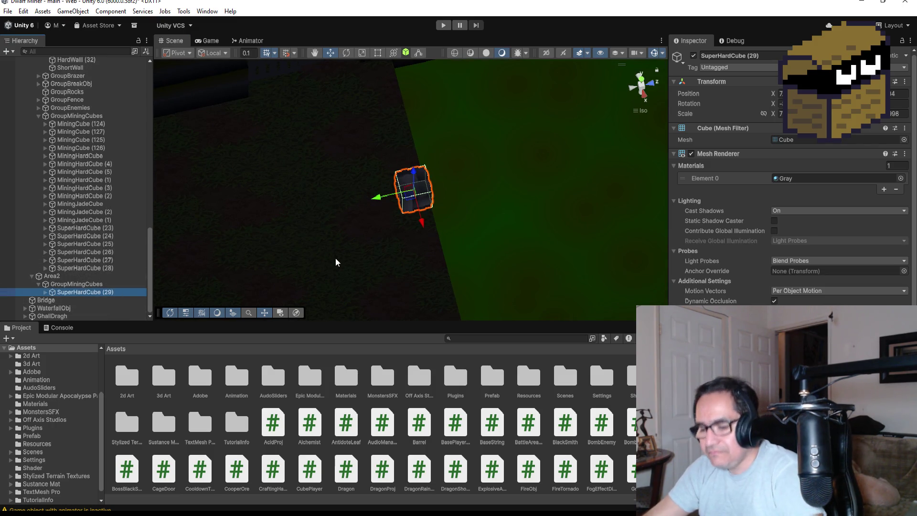
{"action": "key", "text": "ctrl+d"}
Move SuperHardCube (30) left and vertex-snap it flush against its neighbour.
{"action": "left_click_drag", "start_coordinate": [371, 202], "coordinate": [338, 209]}
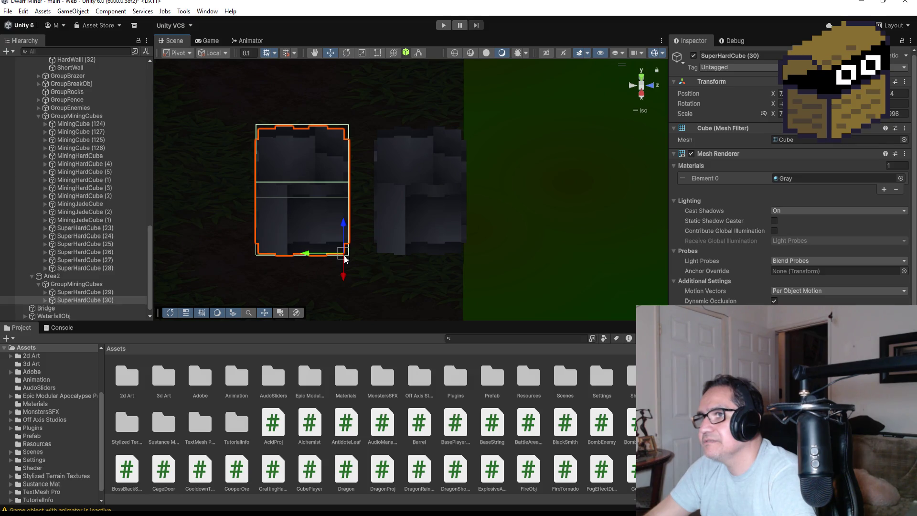
{"action": "key", "text": "v"}
{"action": "left_click_drag", "start_coordinate": [360, 255], "coordinate": [374, 255]}
{"action": "scroll", "coordinate": [406, 263], "scroll_direction": "down", "scroll_amount": 3}
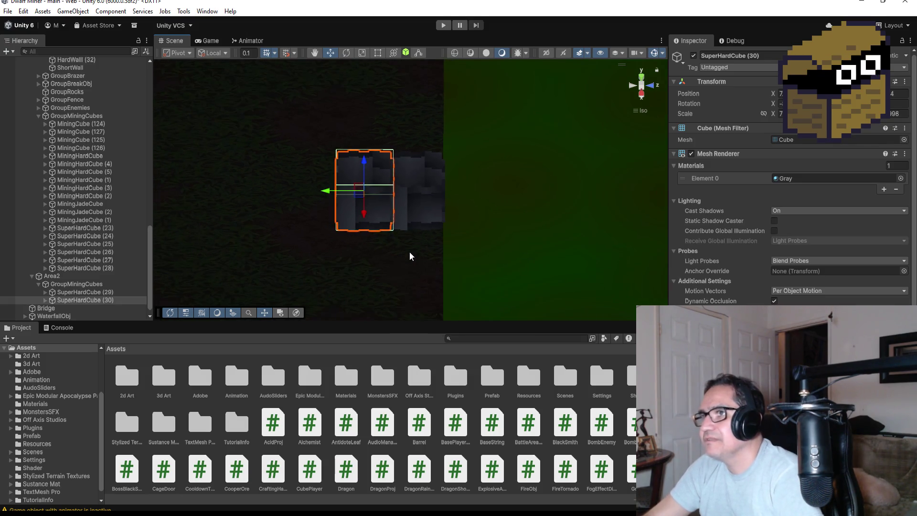
{"action": "mouse_move", "coordinate": [329, 191]}
{"action": "left_mouse_down"}
{"action": "mouse_move", "coordinate": [313, 191]}
{"action": "mouse_move", "coordinate": [323, 192]}
{"action": "left_mouse_up"}
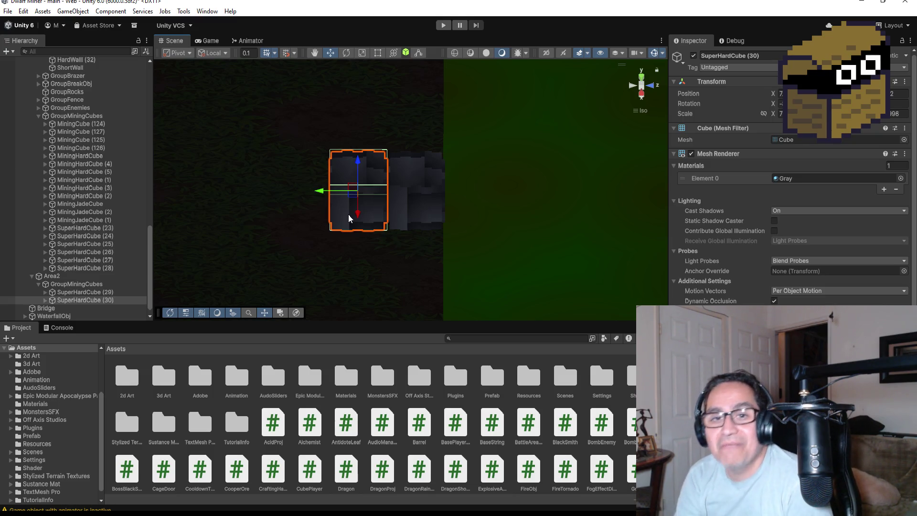
Duplicate SuperHardCube (30) as (31) and place it left of the row.
{"action": "left_click", "coordinate": [87, 313]}
{"action": "left_click", "coordinate": [86, 301]}
{"action": "scroll", "coordinate": [369, 224], "scroll_direction": "down", "scroll_amount": 1}
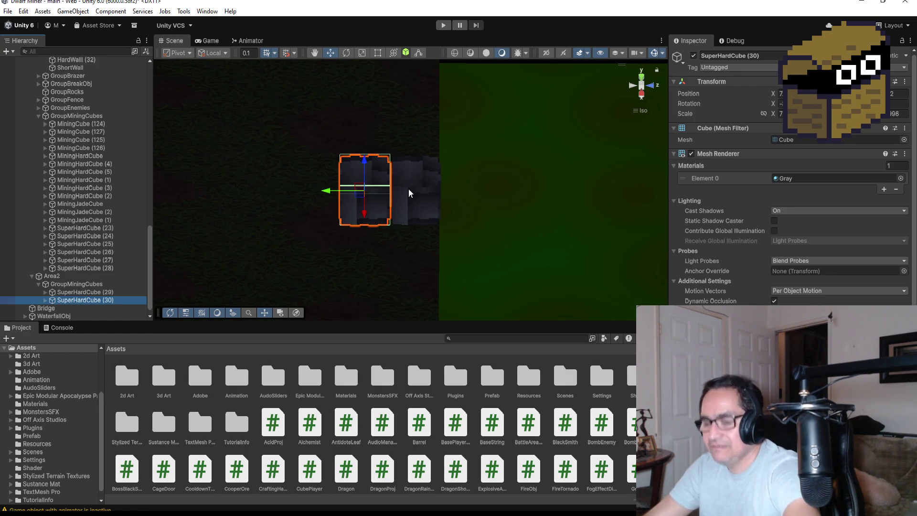
{"action": "key", "text": "ctrl+d"}
{"action": "mouse_move", "coordinate": [328, 193]}
{"action": "left_mouse_down"}
{"action": "mouse_move", "coordinate": [260, 188]}
{"action": "mouse_move", "coordinate": [277, 186]}
{"action": "left_mouse_up"}
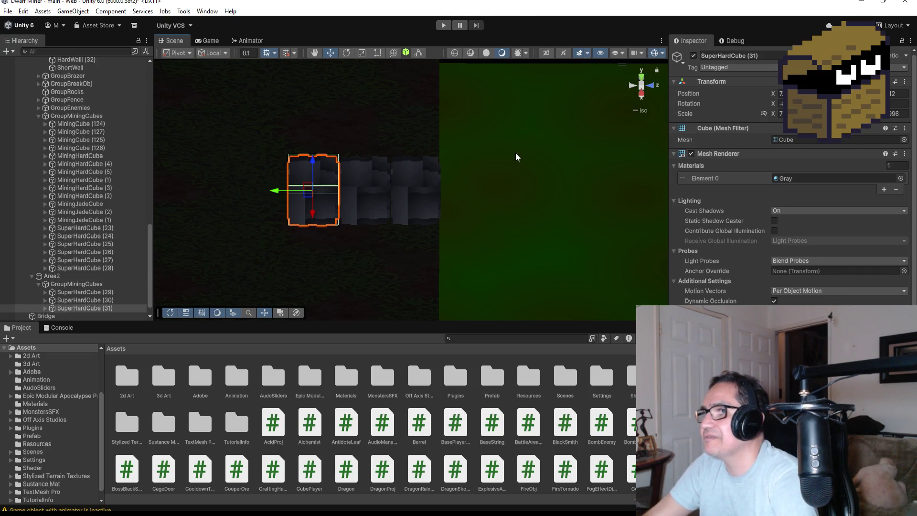
{"action": "scroll", "coordinate": [353, 194], "scroll_direction": "down", "scroll_amount": 3}
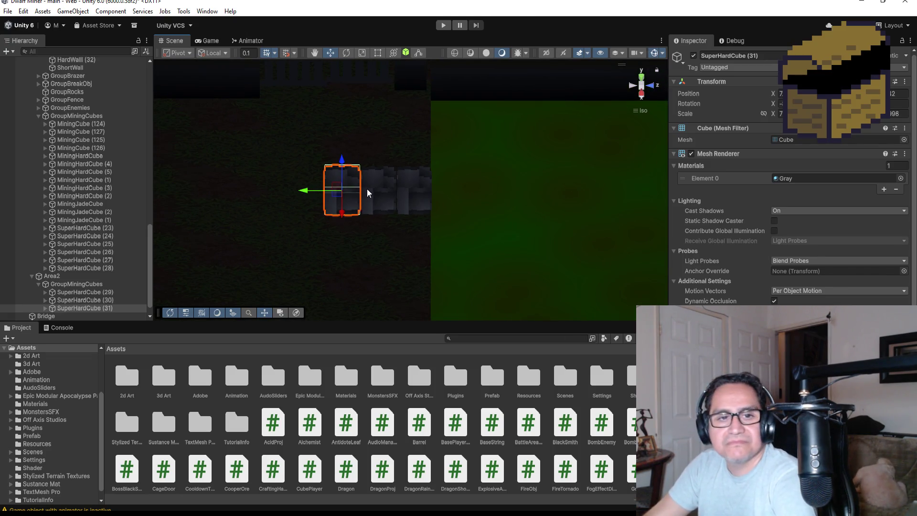
{"action": "left_click", "coordinate": [138, 308]}
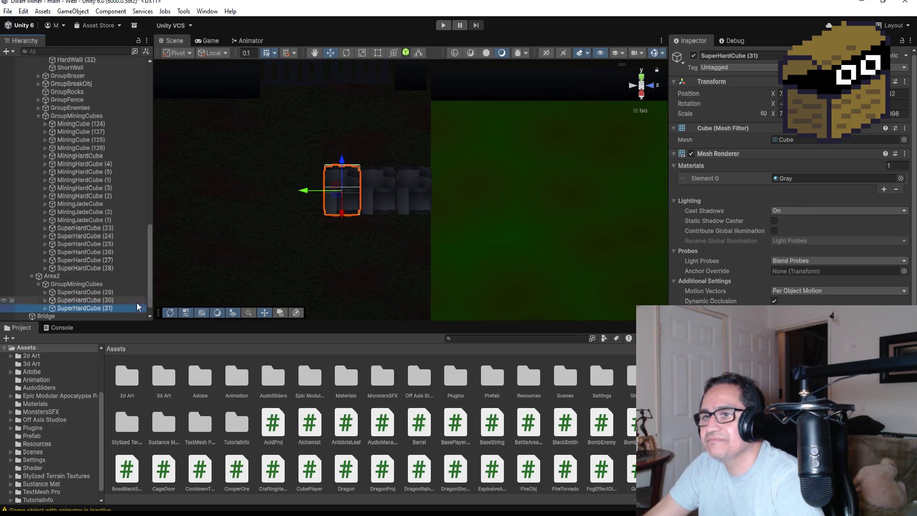
Duplicate the cube as SuperHardCube (32), move it left along the path, and switch to Top view.
{"action": "key", "text": "ctrl+d"}
{"action": "mouse_move", "coordinate": [308, 191]}
{"action": "left_mouse_down"}
{"action": "mouse_move", "coordinate": [261, 191]}
{"action": "mouse_move", "coordinate": [272, 190]}
{"action": "left_mouse_up"}
{"action": "scroll", "coordinate": [312, 224], "scroll_direction": "down", "scroll_amount": 3}
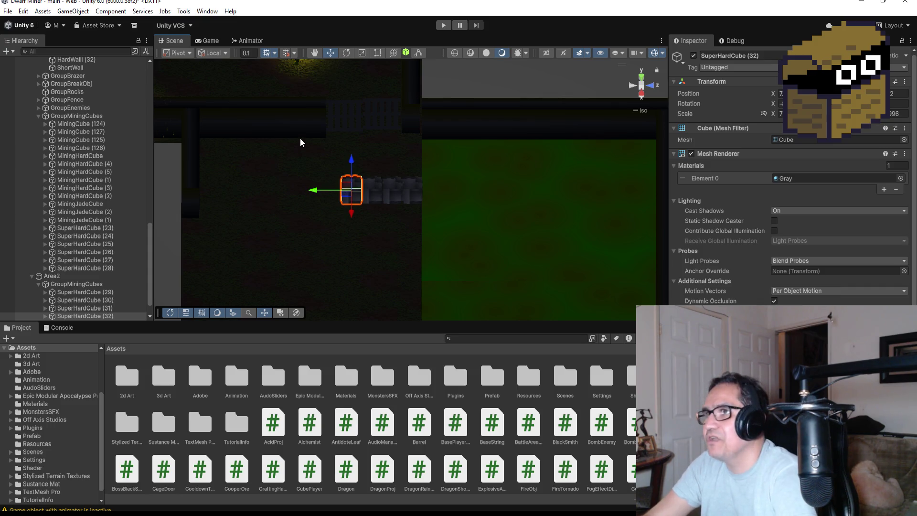
{"action": "left_click", "coordinate": [642, 74]}
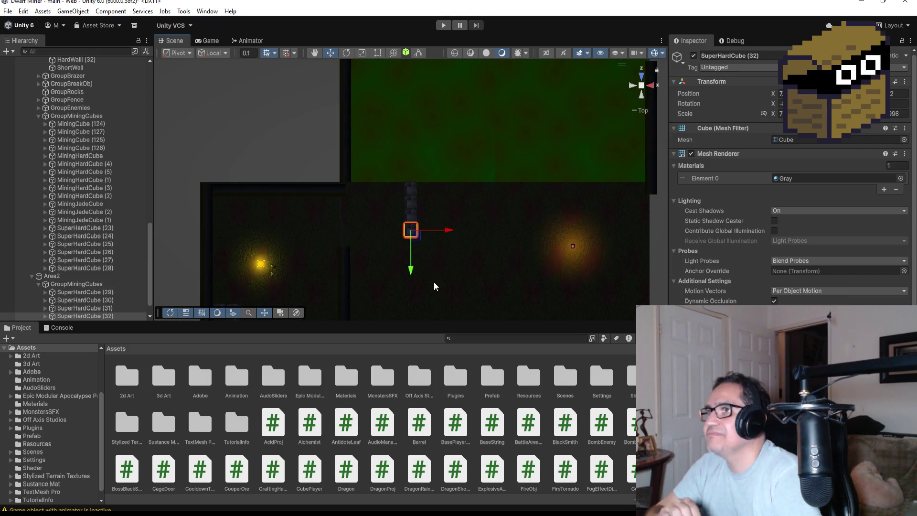
{"action": "scroll", "coordinate": [476, 133], "scroll_direction": "down", "scroll_amount": 5}
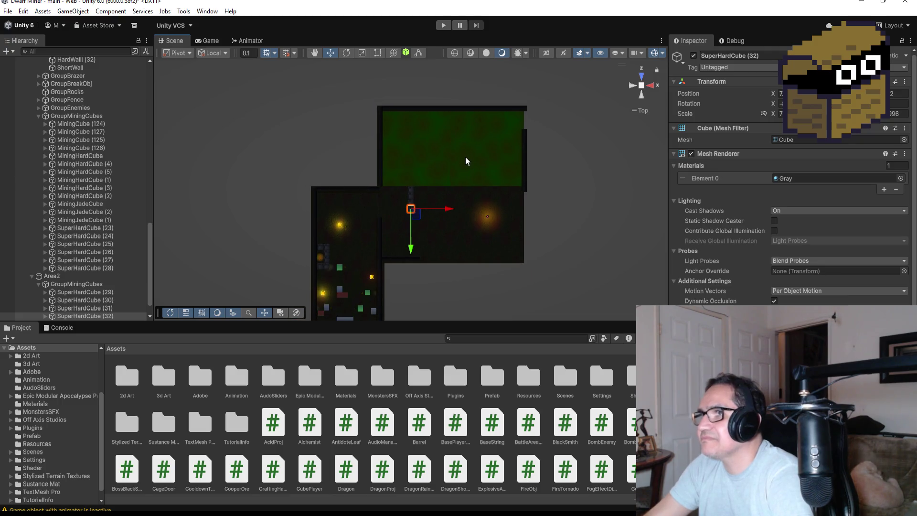
{"action": "scroll", "coordinate": [465, 157], "scroll_direction": "up", "scroll_amount": 4}
{"action": "scroll", "coordinate": [472, 259], "scroll_direction": "up", "scroll_amount": 2}
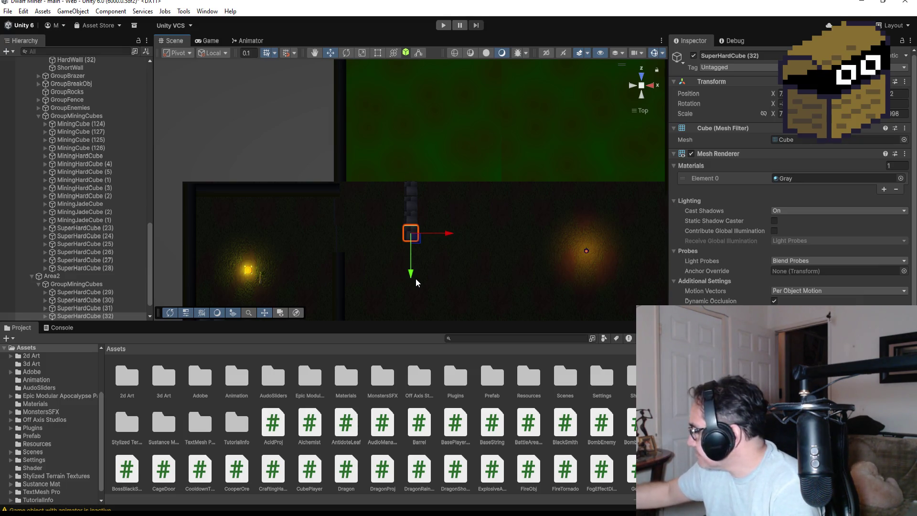
{"action": "scroll", "coordinate": [421, 255], "scroll_direction": "up", "scroll_amount": 2}
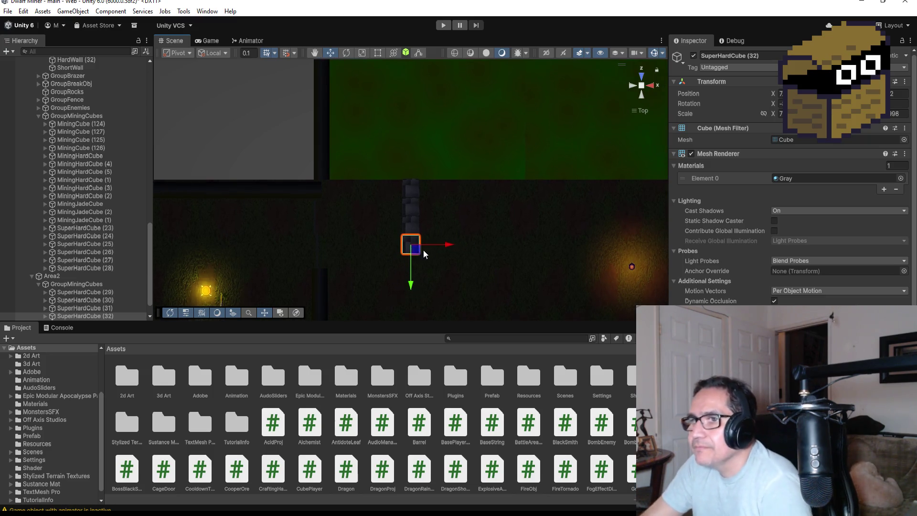
Duplicate SuperHardCube (32) as (33) and drag it down to turn the path downward.
{"action": "double_click", "coordinate": [101, 316]}
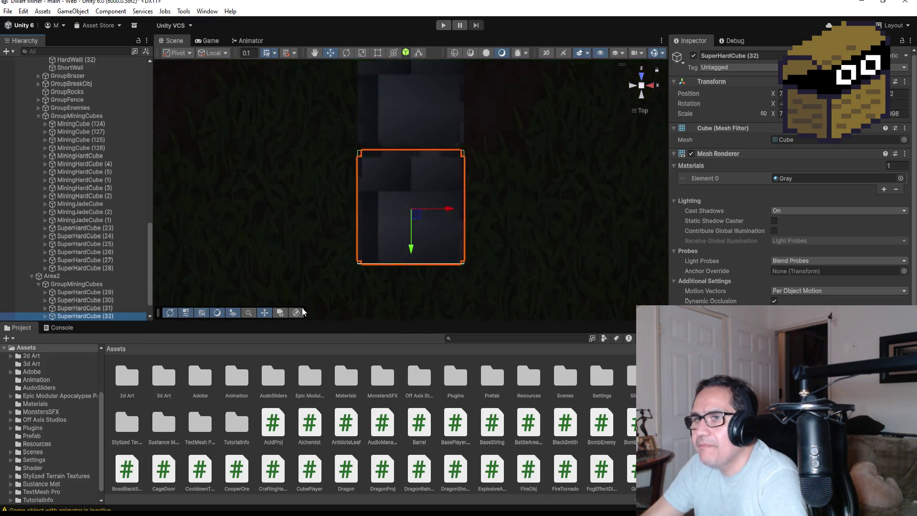
{"action": "scroll", "coordinate": [423, 233], "scroll_direction": "down", "scroll_amount": 5}
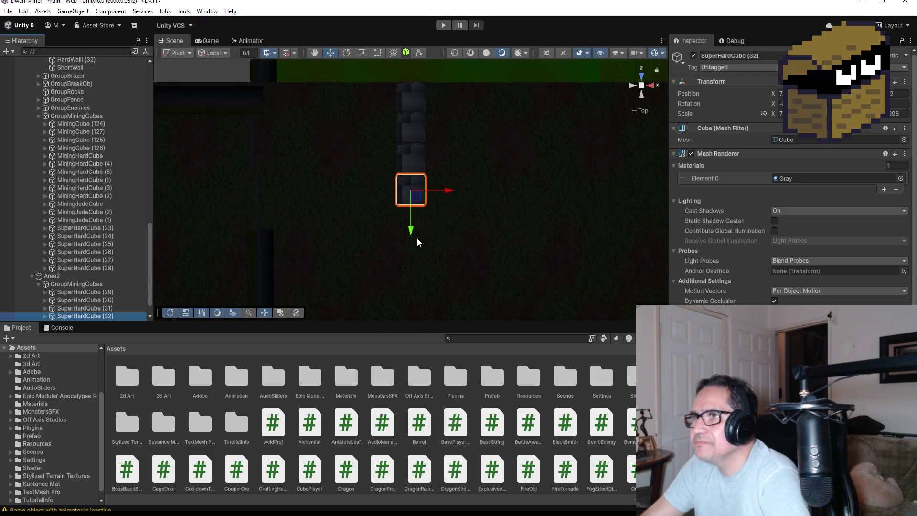
{"action": "key", "text": "ctrl+d"}
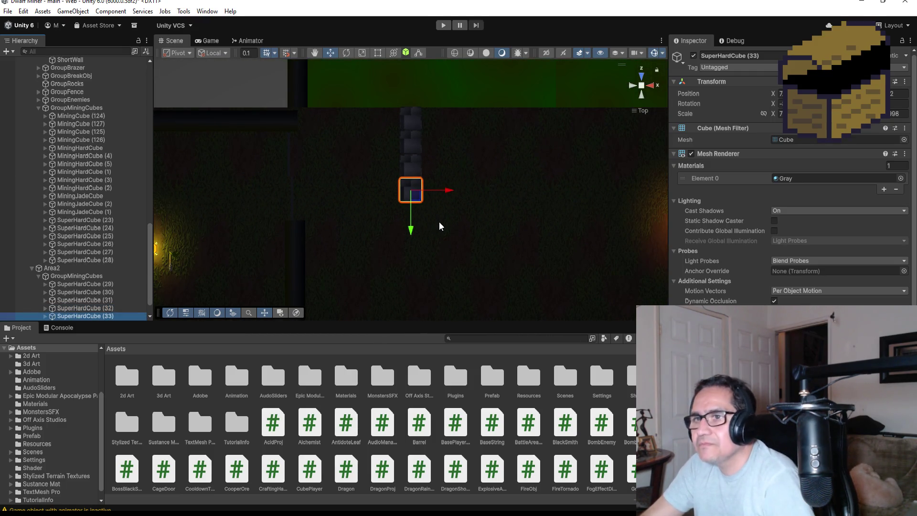
{"action": "left_click_drag", "start_coordinate": [413, 230], "coordinate": [423, 264]}
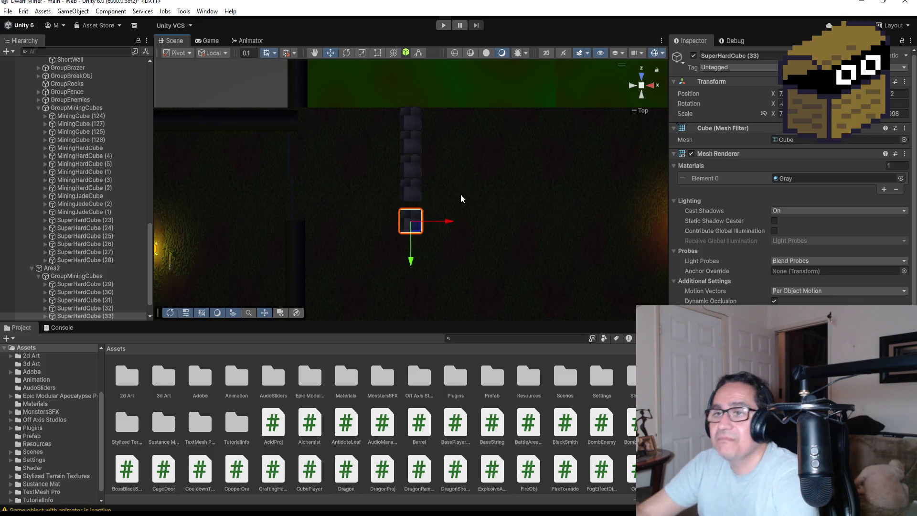
{"action": "double_click", "coordinate": [93, 316]}
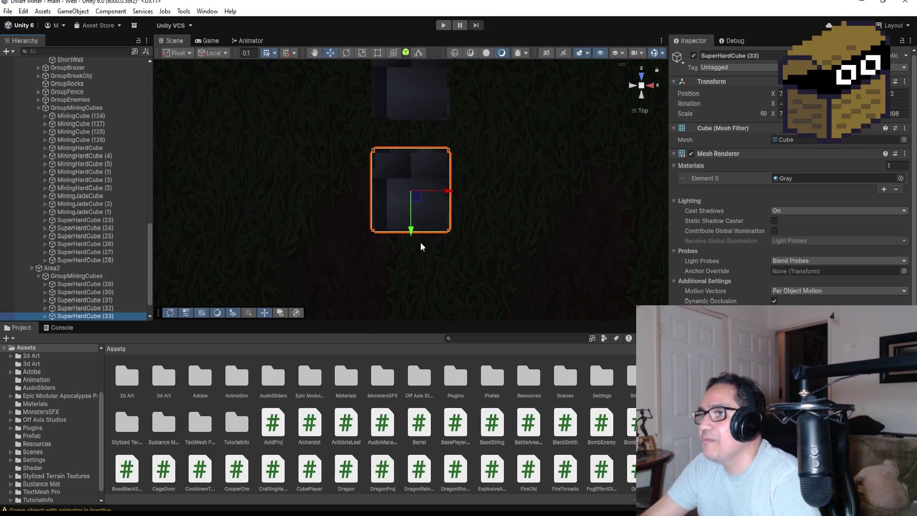
Move SuperHardCube (33) up to close the gap with the path.
{"action": "left_click_drag", "start_coordinate": [410, 233], "coordinate": [412, 204]}
{"action": "scroll", "coordinate": [447, 239], "scroll_direction": "down", "scroll_amount": 5}
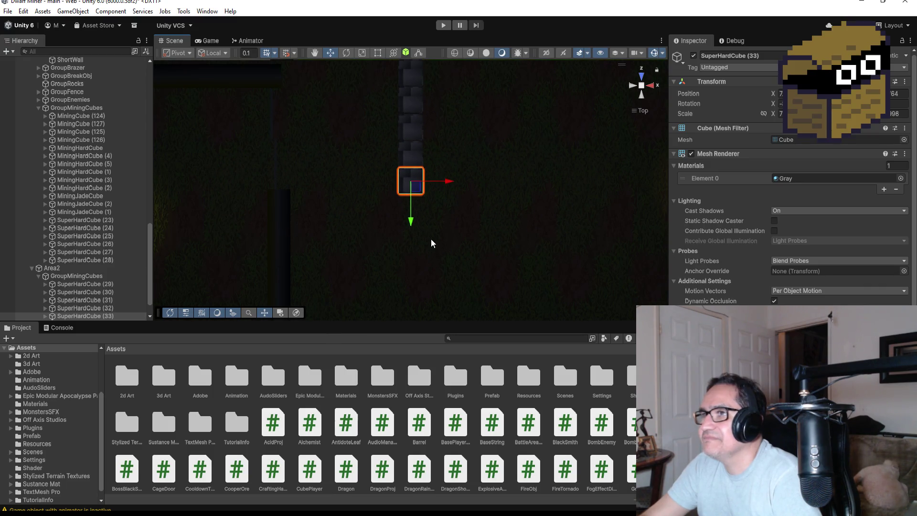
{"action": "mouse_move", "coordinate": [453, 219]}
{"action": "left_mouse_down", "text": "alt"}
{"action": "mouse_move", "coordinate": [516, 192]}
{"action": "mouse_move", "coordinate": [446, 239]}
{"action": "mouse_move", "coordinate": [379, 265]}
{"action": "left_mouse_up", "text": "alt"}
Duplicate it as SuperHardCube (34) and move the copy further along the path.
{"action": "key", "text": "ctrl+d"}
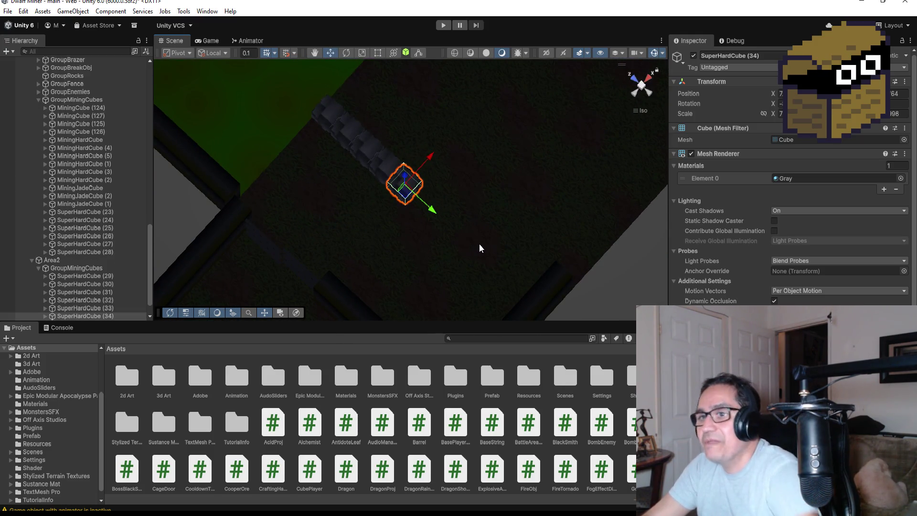
{"action": "mouse_move", "coordinate": [434, 214]}
{"action": "left_mouse_down"}
{"action": "mouse_move", "coordinate": [468, 225]}
{"action": "mouse_move", "coordinate": [461, 220]}
{"action": "left_mouse_up"}
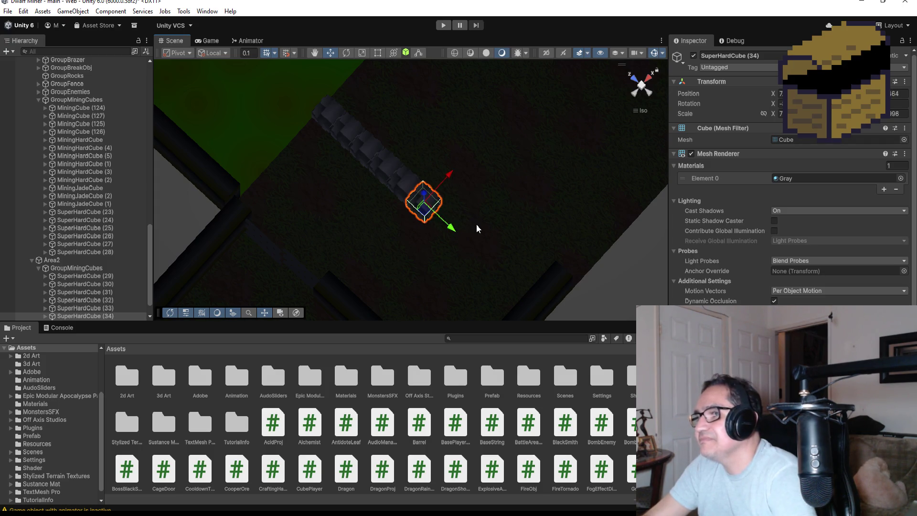
{"action": "key", "text": "f"}
{"action": "mouse_move", "coordinate": [542, 244]}
{"action": "left_mouse_down"}
{"action": "mouse_move", "coordinate": [529, 237]}
{"action": "mouse_move", "coordinate": [526, 150]}
{"action": "mouse_move", "coordinate": [369, 206]}
{"action": "left_mouse_up"}
{"action": "scroll", "coordinate": [378, 210], "scroll_direction": "down", "scroll_amount": 10}
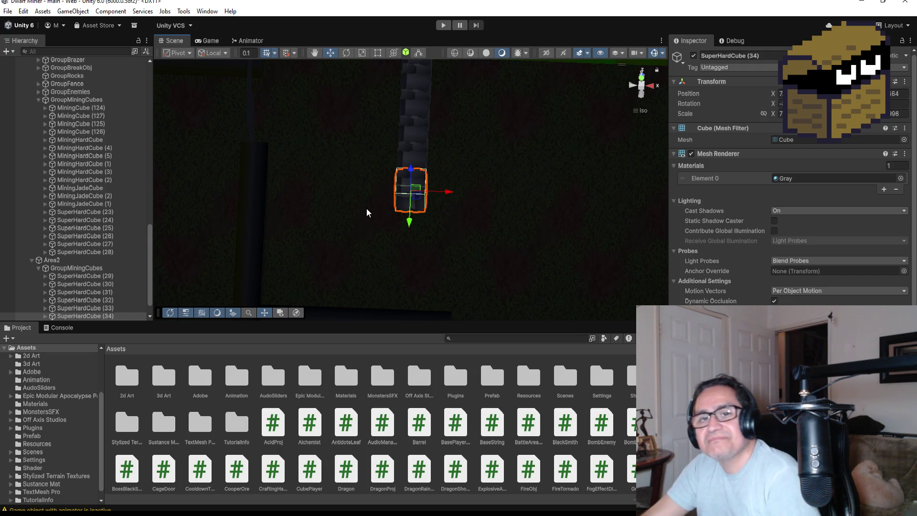
{"action": "scroll", "coordinate": [102, 299], "scroll_direction": "down", "scroll_amount": 2}
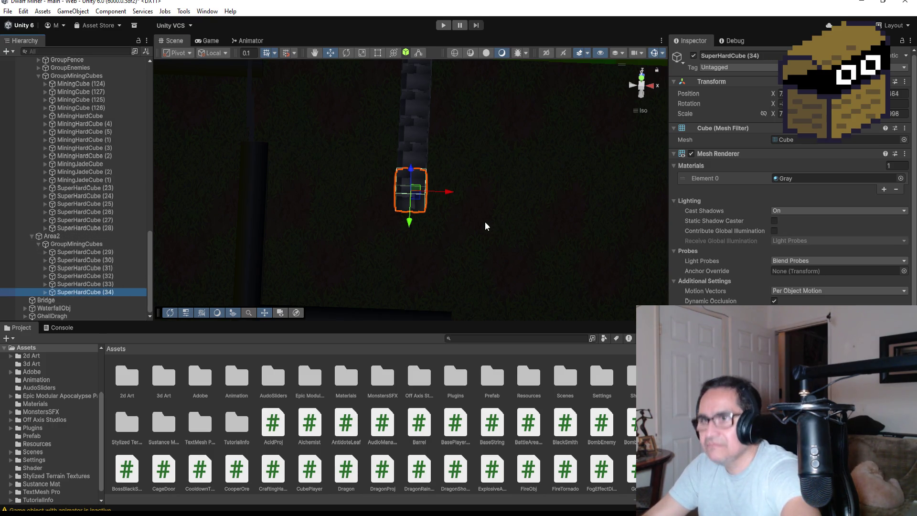
{"action": "key", "text": "ctrl+d"}
{"action": "mouse_move", "coordinate": [448, 193]}
{"action": "left_mouse_down"}
{"action": "mouse_move", "coordinate": [406, 191]}
{"action": "mouse_move", "coordinate": [423, 200]}
{"action": "left_mouse_up"}
{"action": "key", "text": "f"}
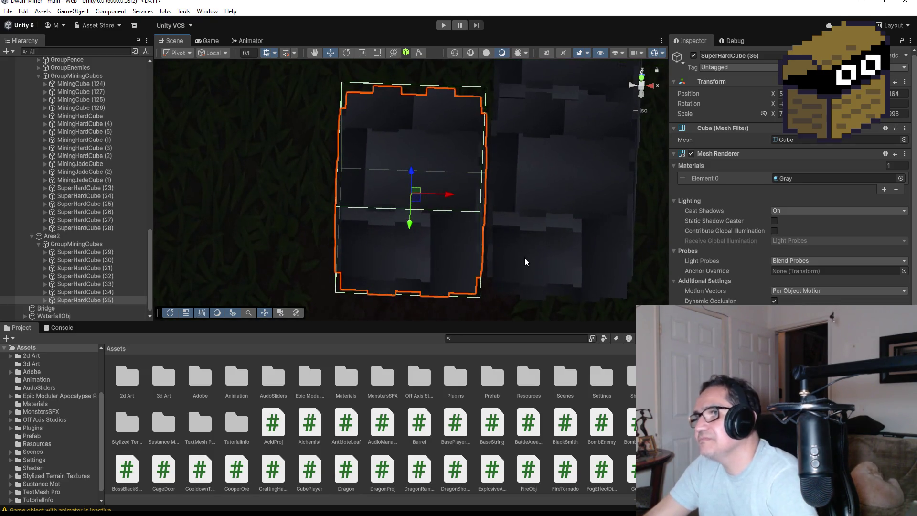
{"action": "mouse_move", "coordinate": [526, 265]}
{"action": "left_mouse_down", "text": "alt"}
{"action": "mouse_move", "coordinate": [514, 139]}
{"action": "mouse_move", "coordinate": [528, 127]}
{"action": "mouse_move", "coordinate": [554, 148]}
{"action": "mouse_move", "coordinate": [555, 174]}
{"action": "left_mouse_up", "text": "alt"}
{"action": "scroll", "coordinate": [537, 193], "scroll_direction": "down", "scroll_amount": 10}
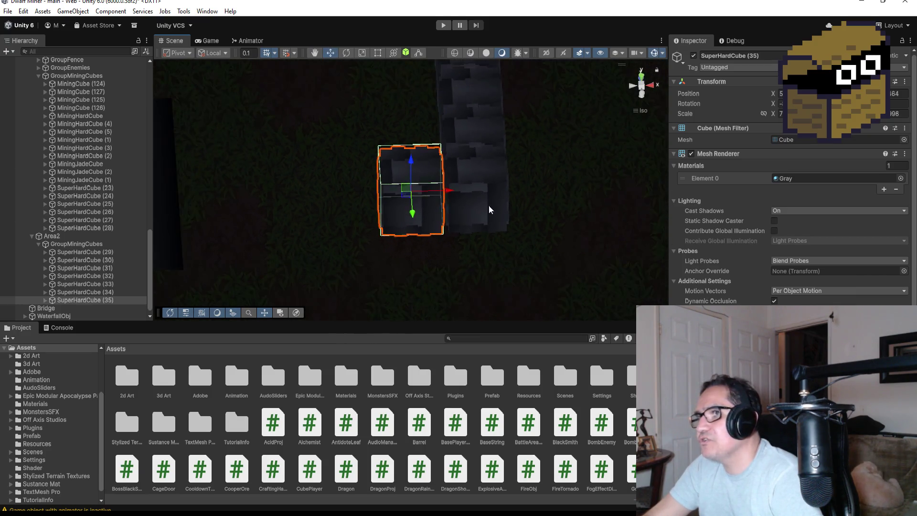
{"action": "mouse_move", "coordinate": [491, 200]}
{"action": "left_mouse_down", "text": "alt"}
{"action": "mouse_move", "coordinate": [473, 211]}
{"action": "mouse_move", "coordinate": [382, 189]}
{"action": "mouse_move", "coordinate": [425, 197]}
{"action": "left_mouse_up", "text": "alt"}
{"action": "key", "text": "ctrl+d"}
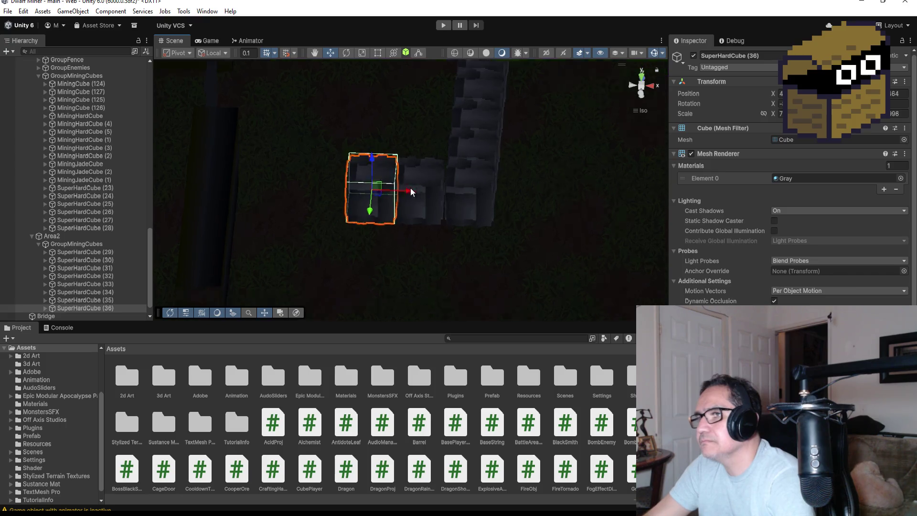
{"action": "scroll", "coordinate": [548, 230], "scroll_direction": "up", "scroll_amount": 5}
{"action": "scroll", "coordinate": [545, 233], "scroll_direction": "down", "scroll_amount": 5}
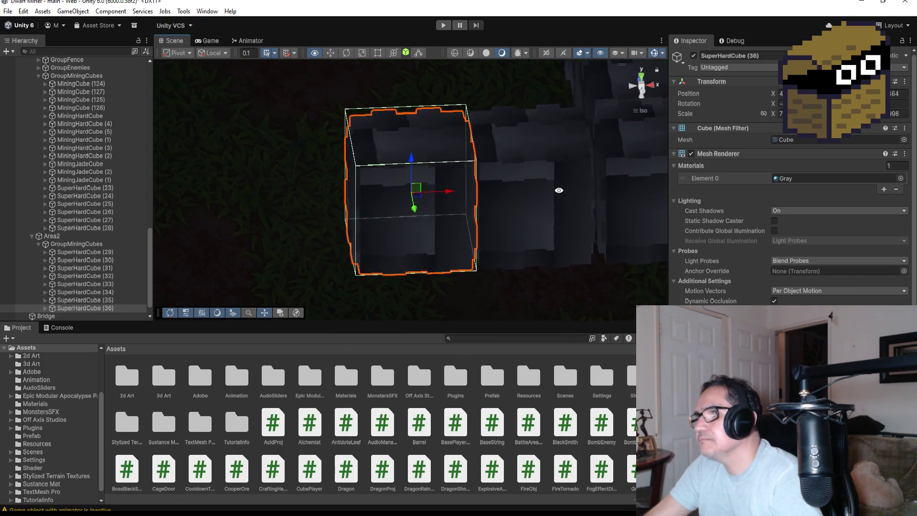
{"action": "scroll", "coordinate": [471, 222], "scroll_direction": "down", "scroll_amount": 1}
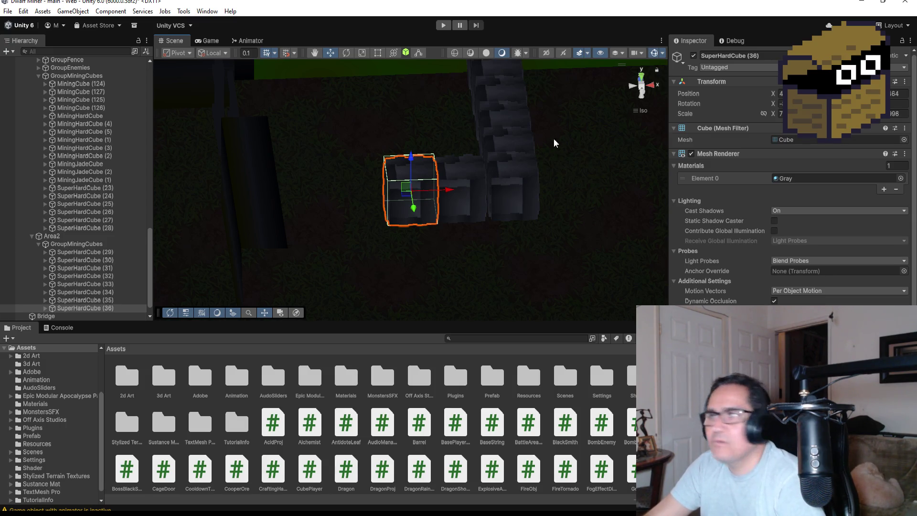
{"action": "mouse_move", "coordinate": [570, 130]}
{"action": "left_mouse_down"}
{"action": "mouse_move", "coordinate": [508, 172]}
{"action": "mouse_move", "coordinate": [531, 182]}
{"action": "mouse_move", "coordinate": [508, 120]}
{"action": "mouse_move", "coordinate": [521, 122]}
{"action": "left_mouse_up"}
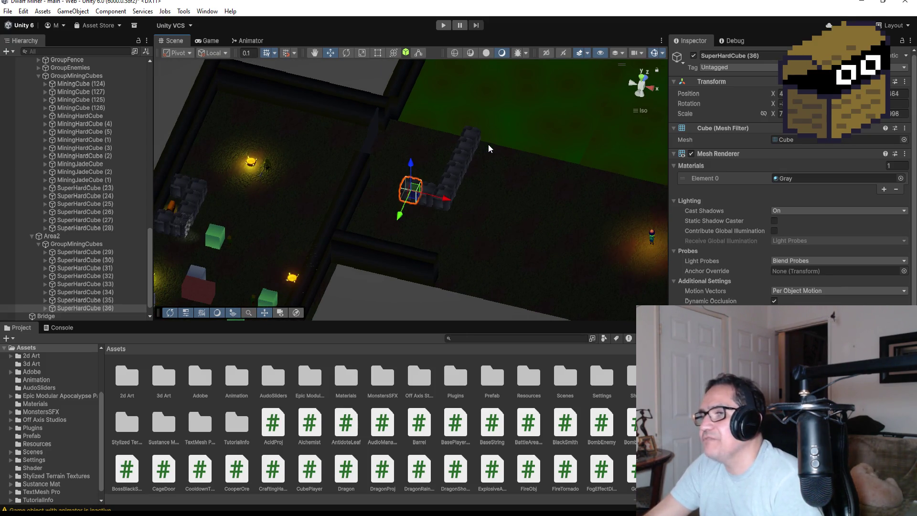
{"action": "left_click_drag", "start_coordinate": [505, 196], "coordinate": [579, 221]}
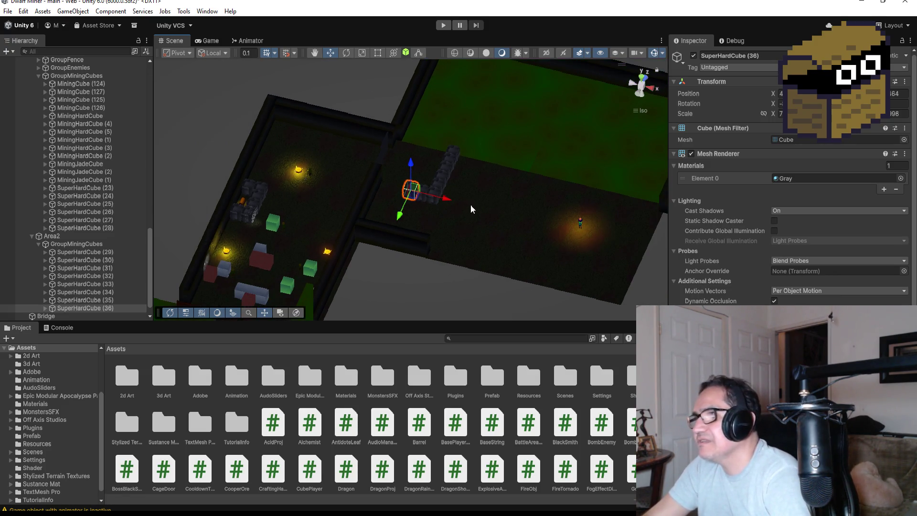
{"action": "left_click_drag", "start_coordinate": [485, 228], "coordinate": [411, 226]}
{"action": "key", "text": "f"}
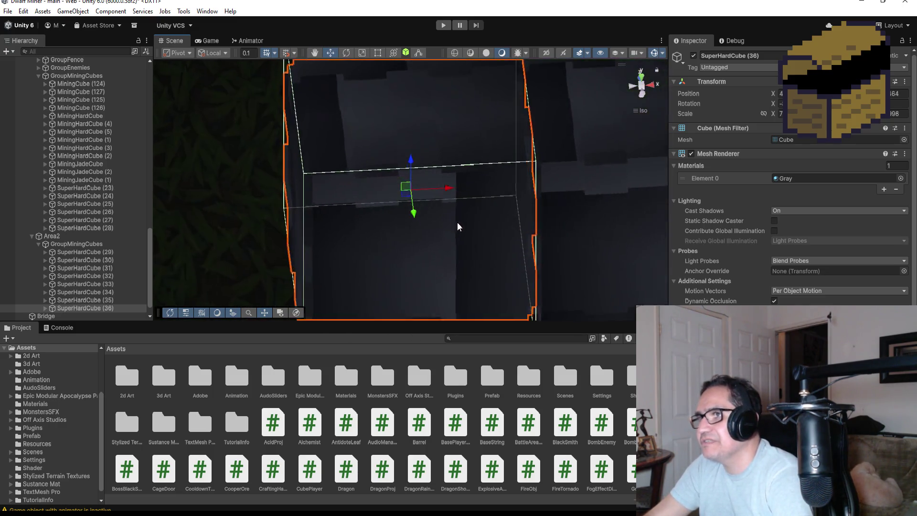
{"action": "scroll", "coordinate": [489, 231], "scroll_direction": "down", "scroll_amount": 5}
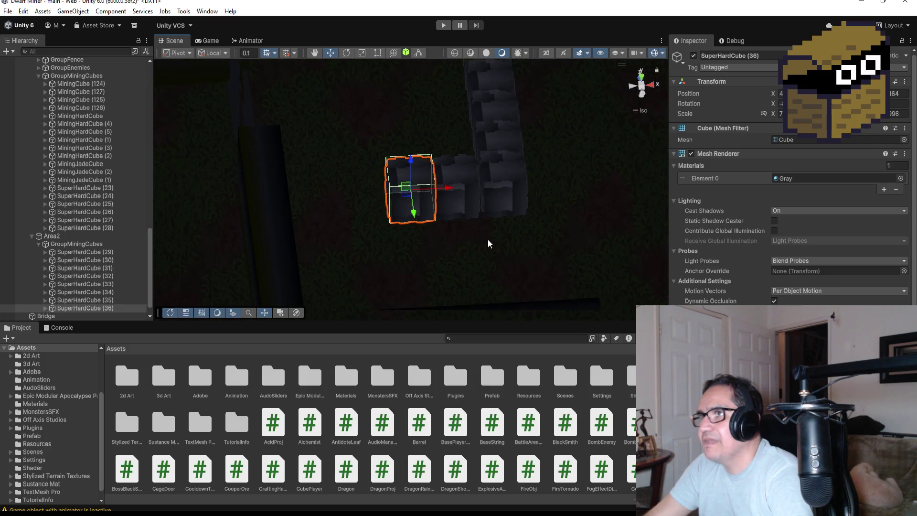
Duplicate cubes (33) and (32) together and shift the copies down beside the path.
{"action": "left_click", "coordinate": [491, 152]}
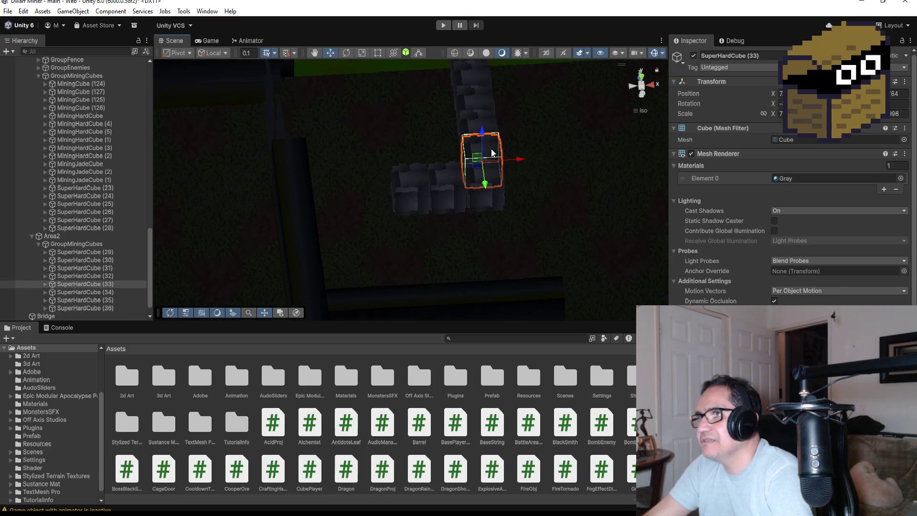
{"action": "left_click", "coordinate": [481, 120], "text": "shift"}
{"action": "key", "text": "ctrl+d"}
{"action": "left_click_drag", "start_coordinate": [469, 106], "coordinate": [468, 82]}
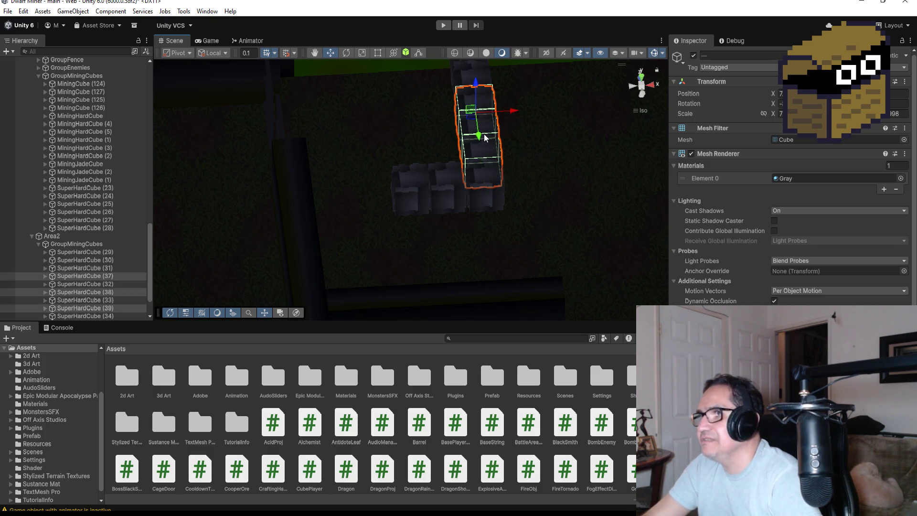
{"action": "mouse_move", "coordinate": [481, 135]}
{"action": "left_mouse_down"}
{"action": "mouse_move", "coordinate": [482, 250]}
{"action": "mouse_move", "coordinate": [450, 232]}
{"action": "mouse_move", "coordinate": [413, 231]}
{"action": "mouse_move", "coordinate": [456, 215]}
{"action": "left_mouse_up"}
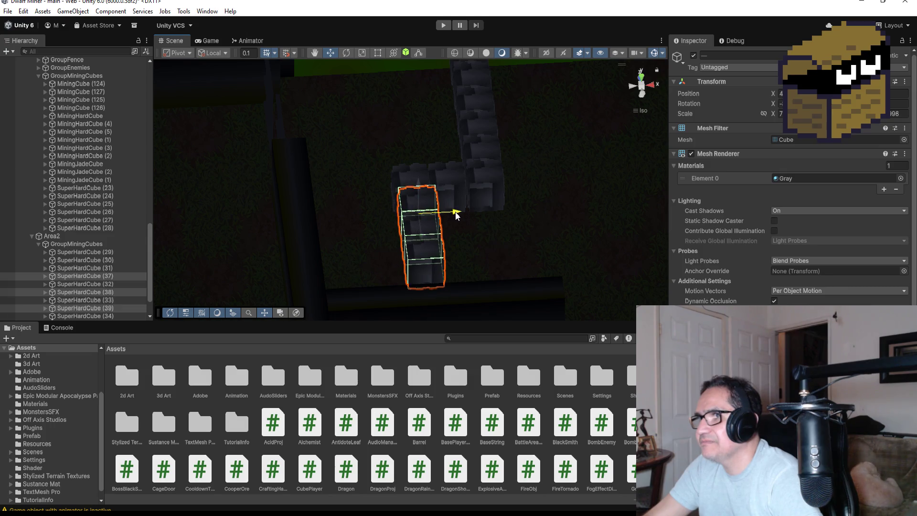
{"action": "key", "text": "f"}
{"action": "mouse_move", "coordinate": [467, 234]}
{"action": "left_mouse_down"}
{"action": "mouse_move", "coordinate": [536, 272]}
{"action": "mouse_move", "coordinate": [460, 190]}
{"action": "left_mouse_up"}
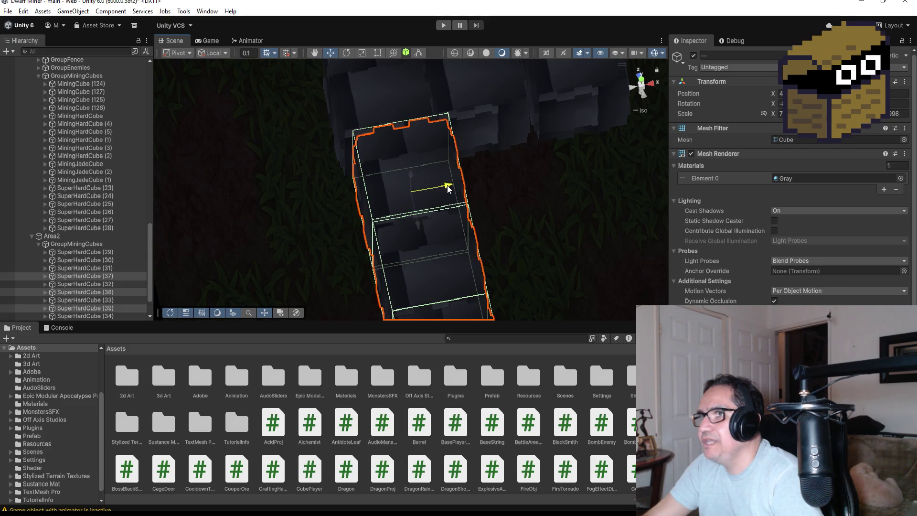
{"action": "mouse_move", "coordinate": [483, 227]}
{"action": "left_mouse_down"}
{"action": "mouse_move", "coordinate": [710, 188]}
{"action": "mouse_move", "coordinate": [396, 210]}
{"action": "left_mouse_up"}
{"action": "scroll", "coordinate": [407, 221], "scroll_direction": "down", "scroll_amount": 6}
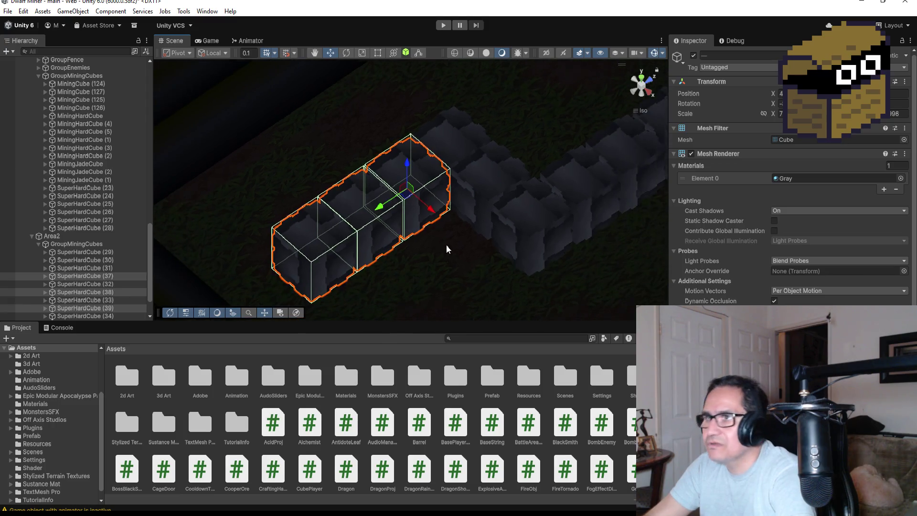
In Top view, duplicate SuperHardCube (39) as (40) and move it down to extend the path.
{"action": "left_click", "coordinate": [640, 79]}
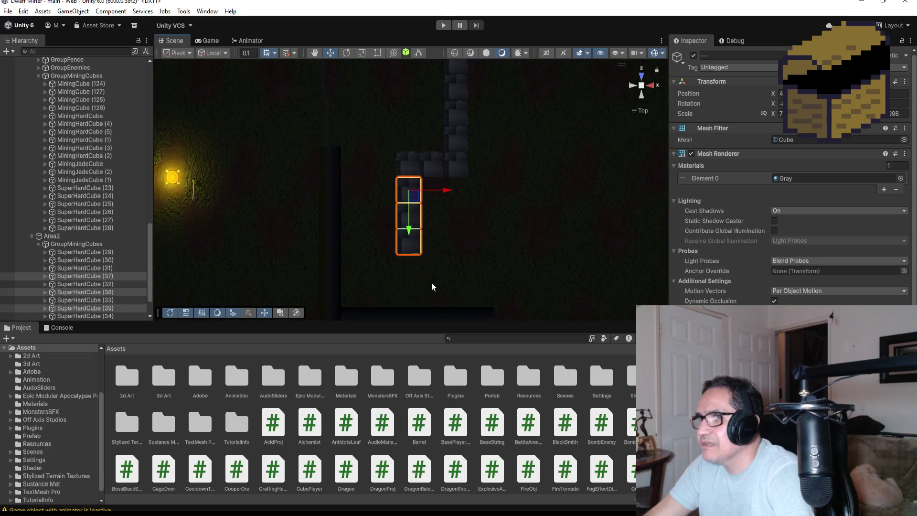
{"action": "left_click", "coordinate": [414, 246]}
{"action": "scroll", "coordinate": [99, 280], "scroll_direction": "down", "scroll_amount": 2}
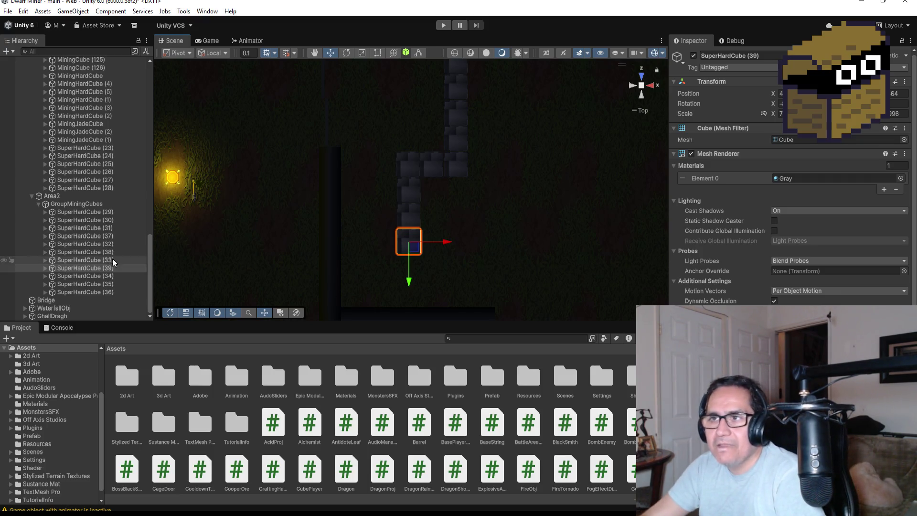
{"action": "left_click", "coordinate": [80, 268]}
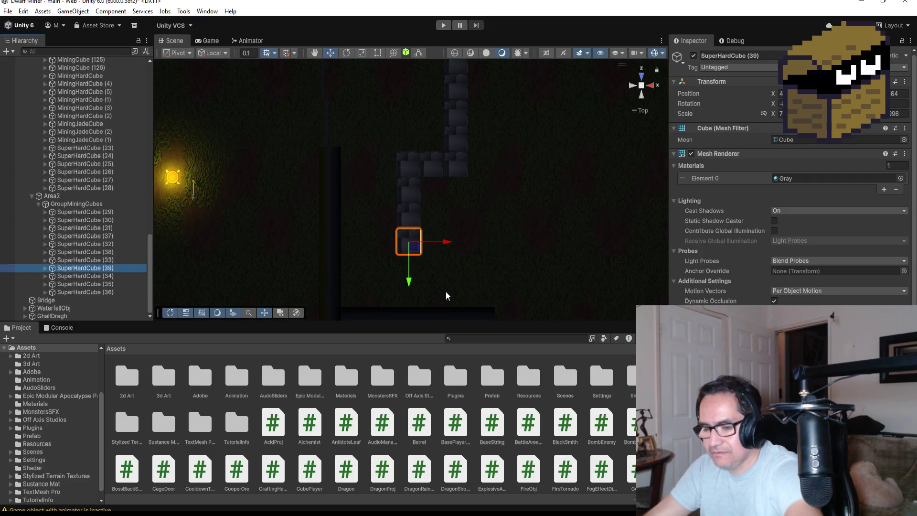
{"action": "key", "text": "ctrl+d"}
{"action": "mouse_move", "coordinate": [408, 284]}
{"action": "left_mouse_down"}
{"action": "mouse_move", "coordinate": [411, 325]}
{"action": "mouse_move", "coordinate": [415, 311]}
{"action": "left_mouse_up"}
{"action": "key", "text": "f"}
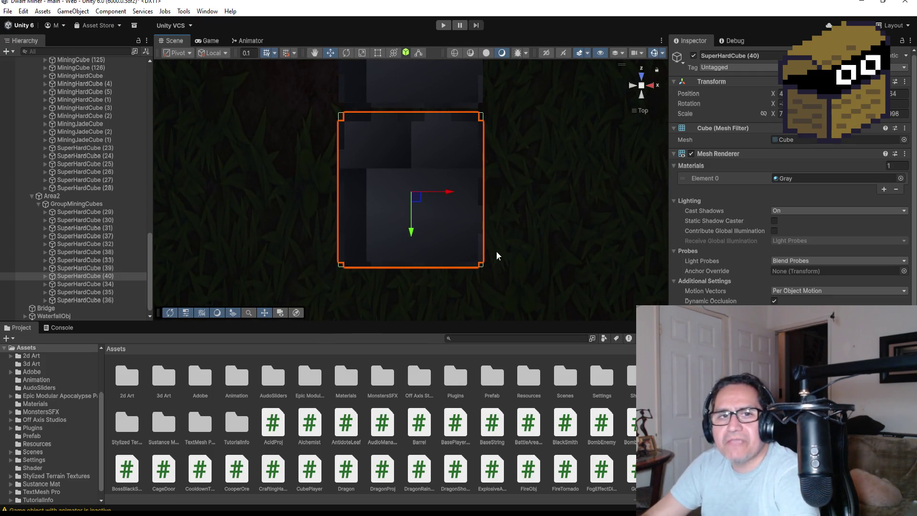
{"action": "mouse_move", "coordinate": [538, 216]}
{"action": "left_mouse_down"}
{"action": "mouse_move", "coordinate": [583, 160]}
{"action": "mouse_move", "coordinate": [299, 70]}
{"action": "mouse_move", "coordinate": [437, 221]}
{"action": "left_mouse_up"}
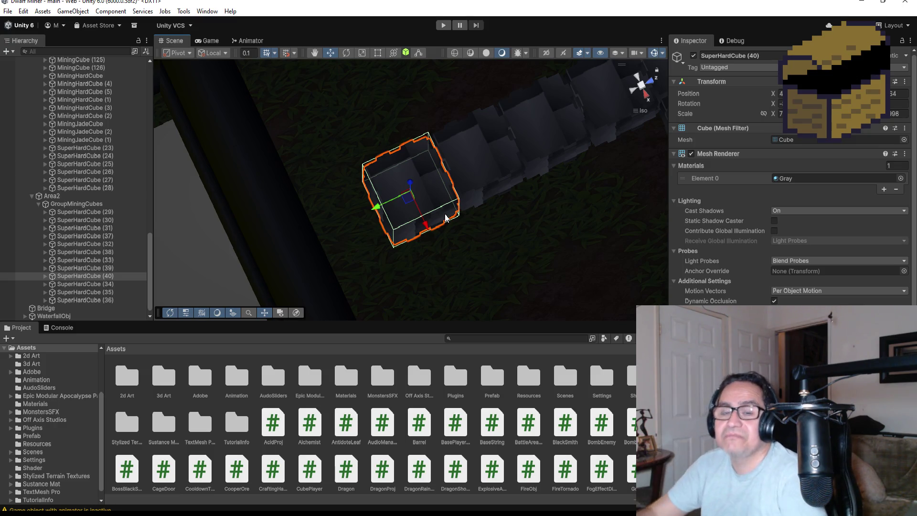
Duplicate SuperHardCube (40) as (41) and move it one step further along the path.
{"action": "left_click", "coordinate": [642, 86]}
{"action": "mouse_move", "coordinate": [621, 106]}
{"action": "left_mouse_down"}
{"action": "mouse_move", "coordinate": [543, 168]}
{"action": "mouse_move", "coordinate": [612, 114]}
{"action": "left_mouse_up"}
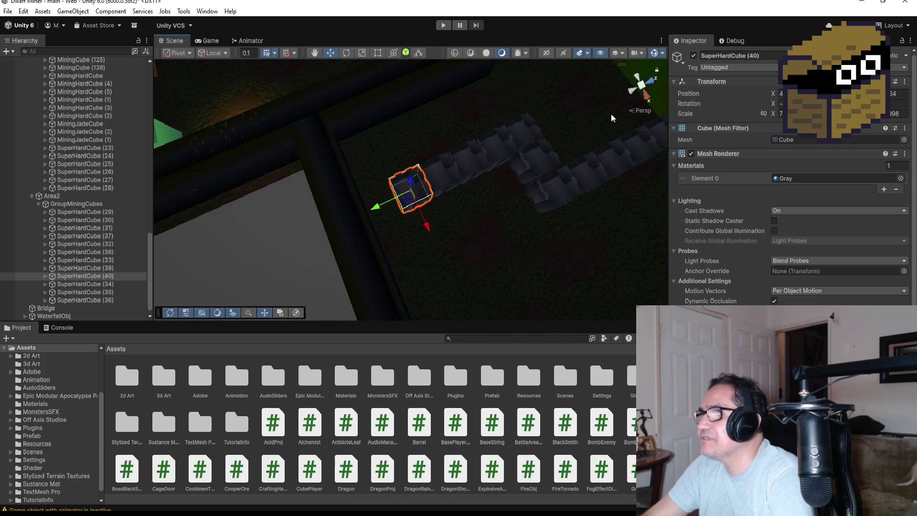
{"action": "left_click", "coordinate": [641, 85]}
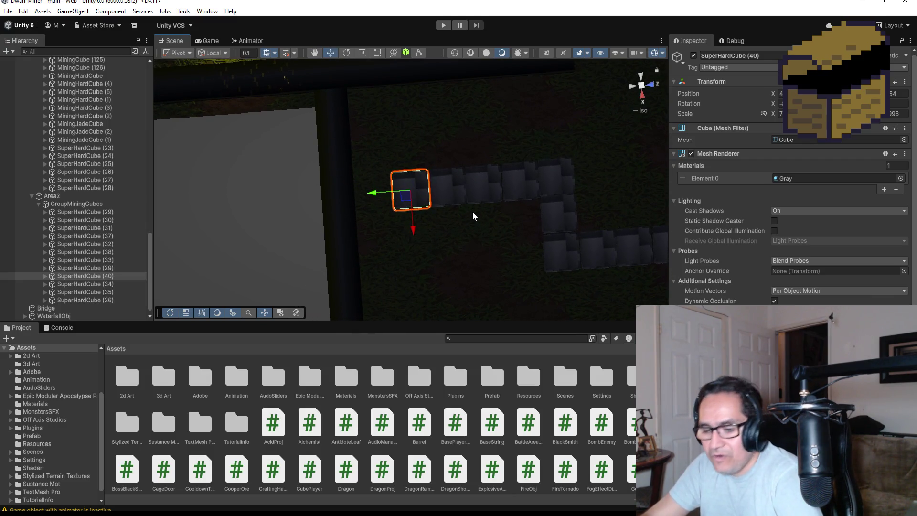
{"action": "key", "text": "ctrl+d"}
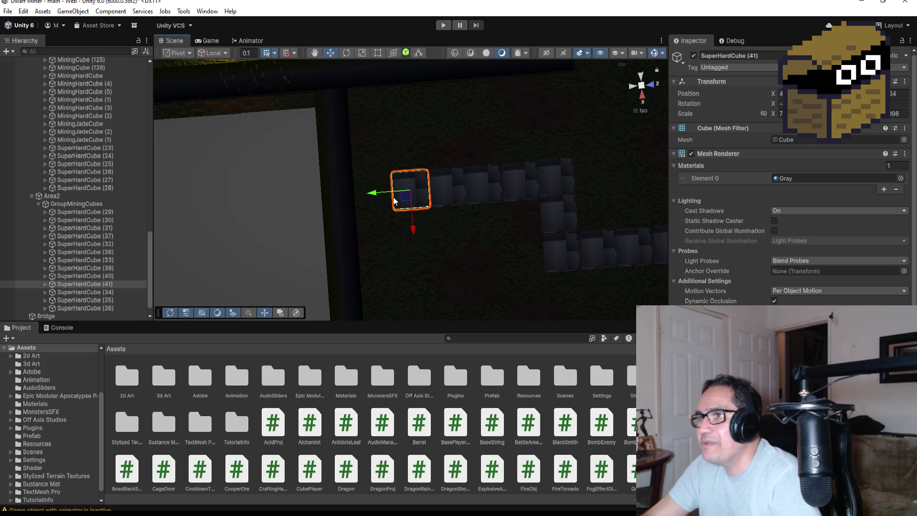
{"action": "mouse_move", "coordinate": [383, 194]}
{"action": "left_mouse_down"}
{"action": "mouse_move", "coordinate": [324, 196]}
{"action": "mouse_move", "coordinate": [345, 193]}
{"action": "left_mouse_up"}
{"action": "key", "text": "f"}
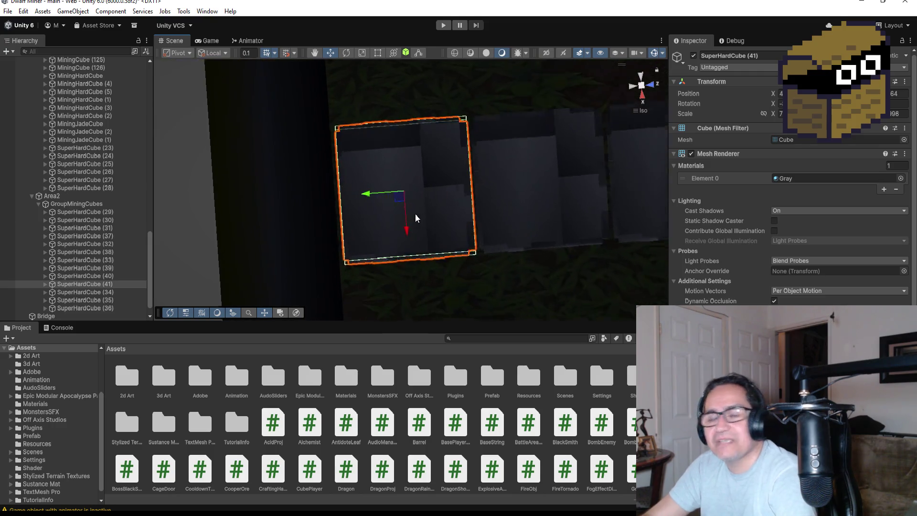
{"action": "mouse_move", "coordinate": [512, 194]}
{"action": "left_mouse_down"}
{"action": "mouse_move", "coordinate": [451, 90]}
{"action": "mouse_move", "coordinate": [266, 90]}
{"action": "mouse_move", "coordinate": [160, 158]}
{"action": "mouse_move", "coordinate": [482, 215]}
{"action": "left_mouse_up"}
Frame path cube (36) and orbit out to review the whole cube path.
{"action": "scroll", "coordinate": [482, 208], "scroll_direction": "down", "scroll_amount": 10}
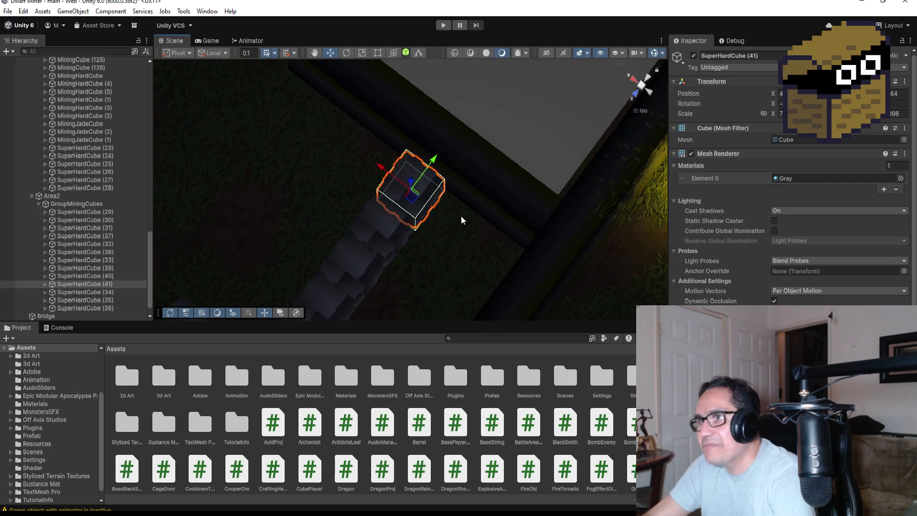
{"action": "scroll", "coordinate": [385, 253], "scroll_direction": "down", "scroll_amount": 3}
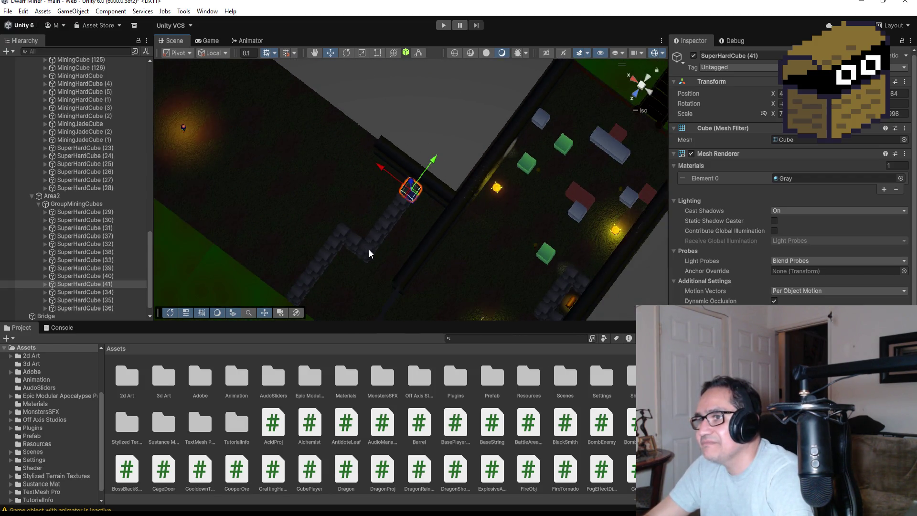
{"action": "left_click", "coordinate": [368, 249]}
{"action": "key", "text": "f"}
{"action": "scroll", "coordinate": [472, 255], "scroll_direction": "down", "scroll_amount": 8}
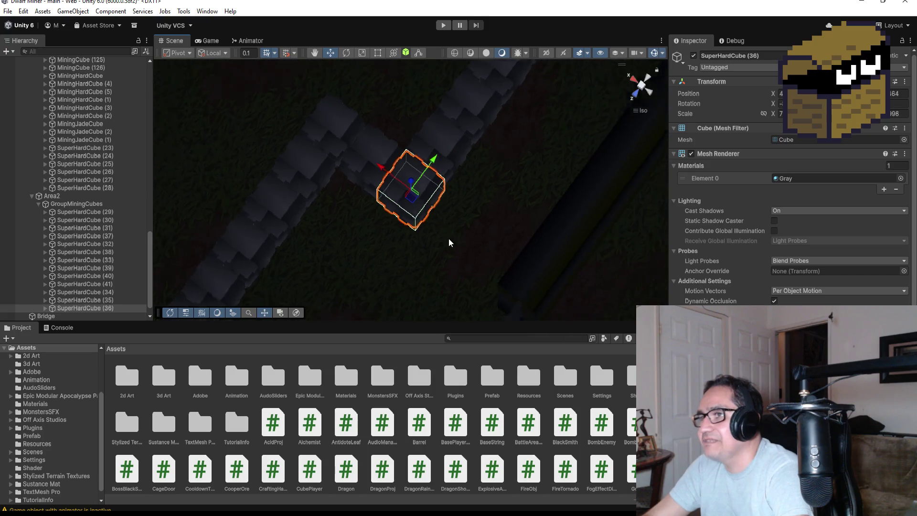
{"action": "scroll", "coordinate": [428, 246], "scroll_direction": "down", "scroll_amount": 2}
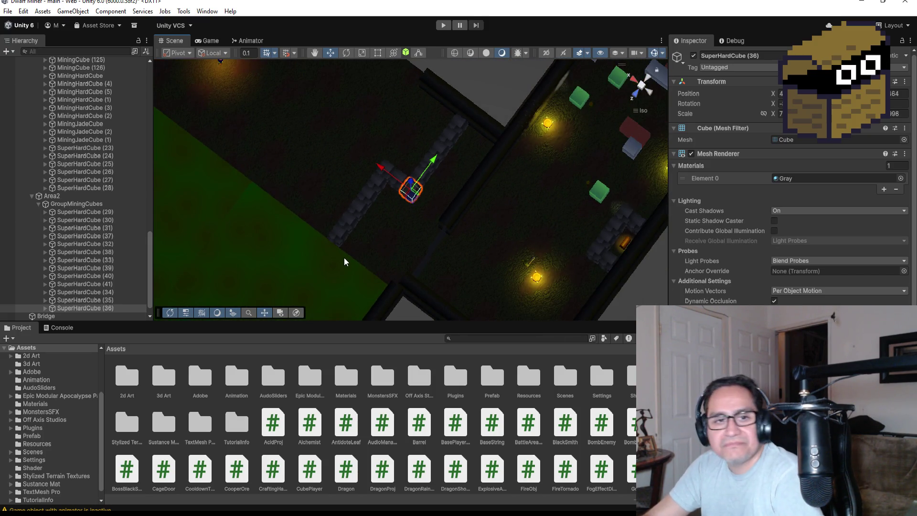
{"action": "mouse_move", "coordinate": [342, 264]}
{"action": "left_mouse_down"}
{"action": "mouse_move", "coordinate": [401, 221]}
{"action": "mouse_move", "coordinate": [407, 180]}
{"action": "mouse_move", "coordinate": [430, 170]}
{"action": "left_mouse_up"}
{"action": "scroll", "coordinate": [66, 158], "scroll_direction": "up", "scroll_amount": 10}
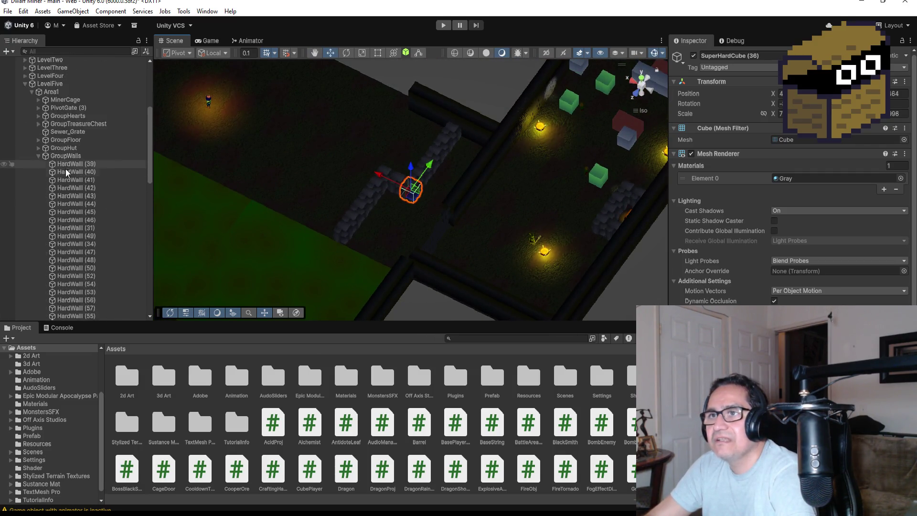
{"action": "scroll", "coordinate": [66, 171], "scroll_direction": "up", "scroll_amount": 5}
{"action": "left_click", "coordinate": [25, 234]}
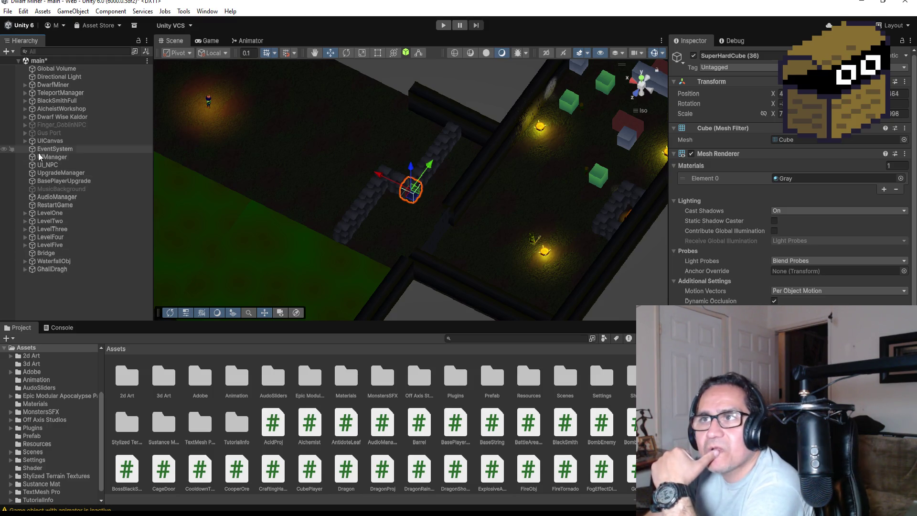
{"action": "double_click", "coordinate": [60, 270]}
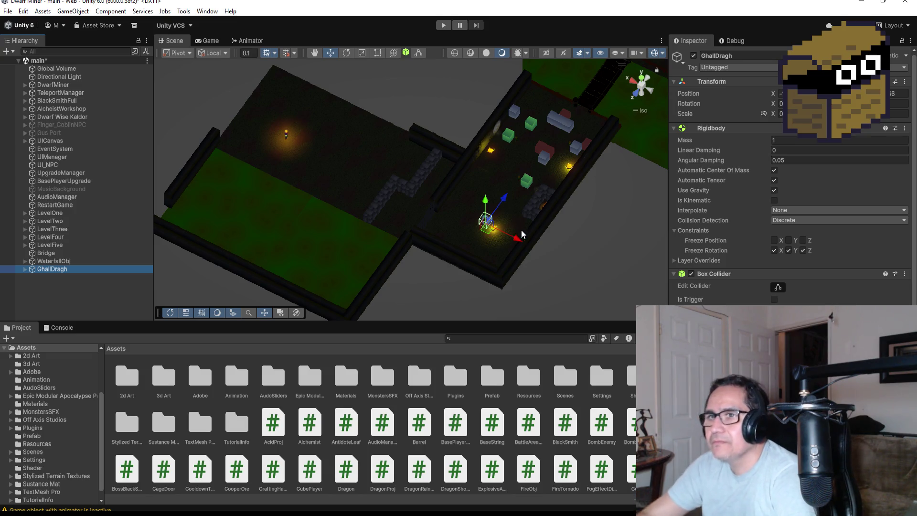
{"action": "left_click", "coordinate": [85, 264]}
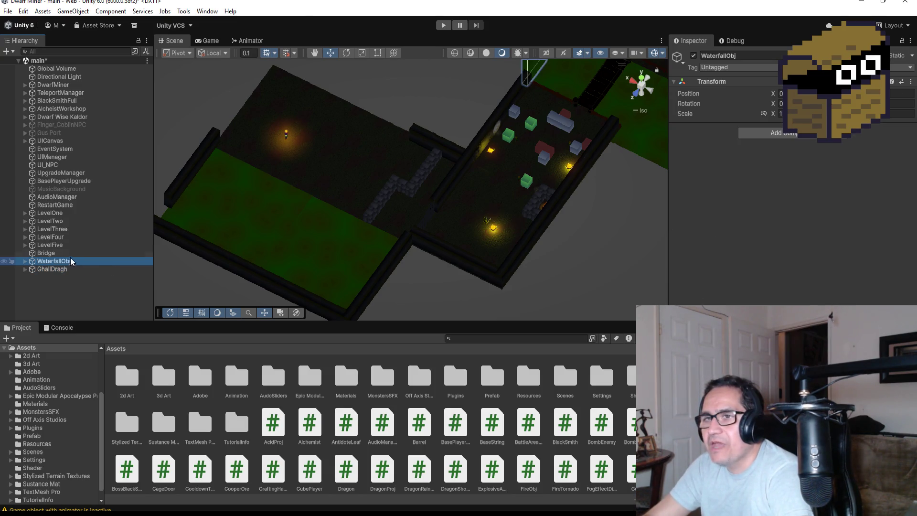
{"action": "left_click", "coordinate": [69, 253]}
{"action": "mouse_move", "coordinate": [68, 251]}
{"action": "left_mouse_down"}
{"action": "mouse_move", "coordinate": [40, 248]}
{"action": "mouse_move", "coordinate": [87, 248]}
{"action": "mouse_move", "coordinate": [53, 232]}
{"action": "mouse_move", "coordinate": [60, 228]}
{"action": "mouse_move", "coordinate": [47, 210]}
{"action": "mouse_move", "coordinate": [45, 266]}
{"action": "mouse_move", "coordinate": [41, 239]}
{"action": "left_mouse_up"}
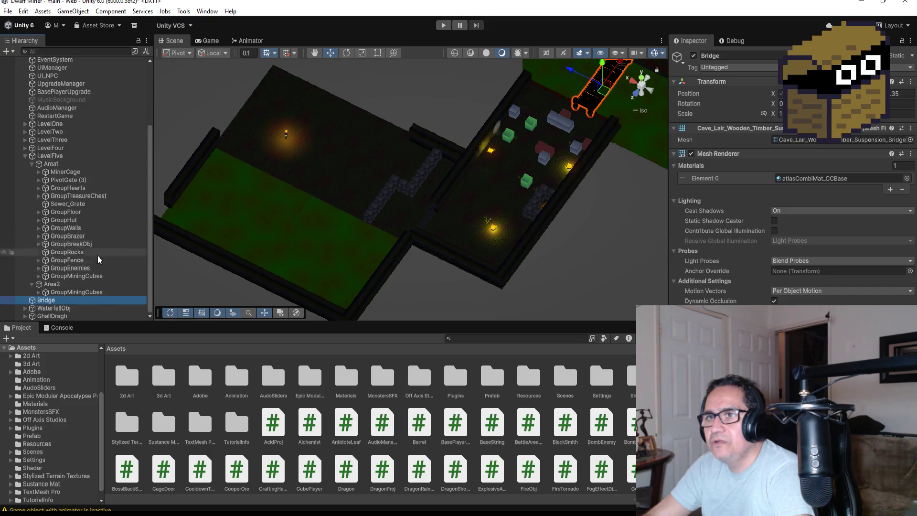
{"action": "mouse_move", "coordinate": [56, 302]}
{"action": "left_mouse_down"}
{"action": "mouse_move", "coordinate": [72, 249]}
{"action": "mouse_move", "coordinate": [72, 173]}
{"action": "left_mouse_up"}
{"action": "left_click", "coordinate": [31, 164]}
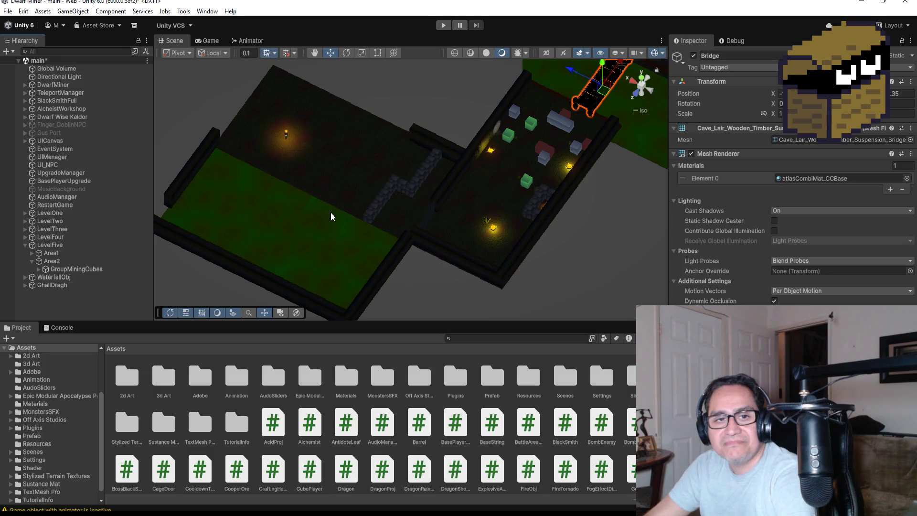
Orbit and zoom around the Area2 cube path to view the level at an angle.
{"action": "scroll", "coordinate": [413, 211], "scroll_direction": "up", "scroll_amount": 3}
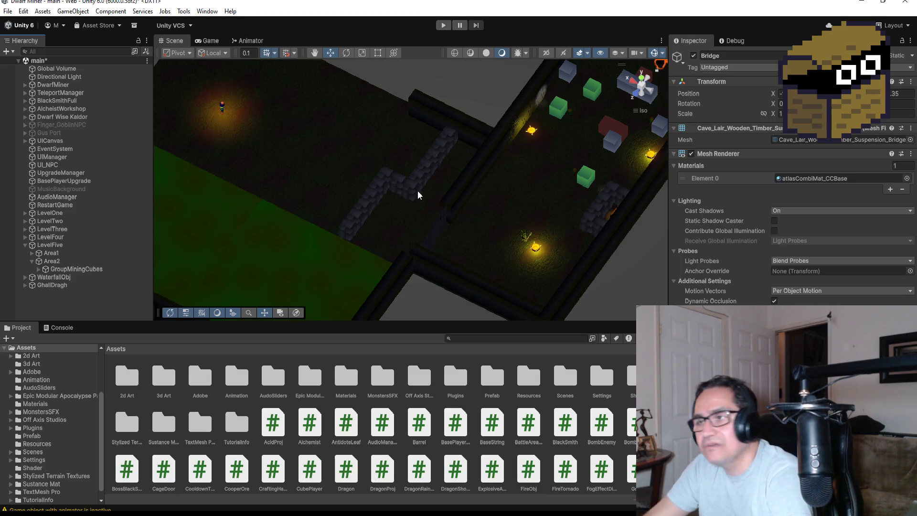
{"action": "scroll", "coordinate": [379, 205], "scroll_direction": "down", "scroll_amount": 3}
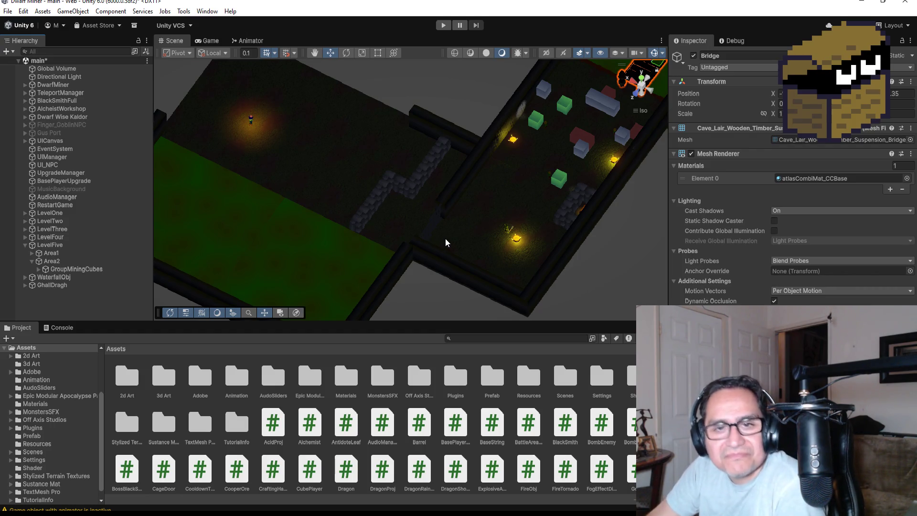
{"action": "scroll", "coordinate": [331, 225], "scroll_direction": "up", "scroll_amount": 2}
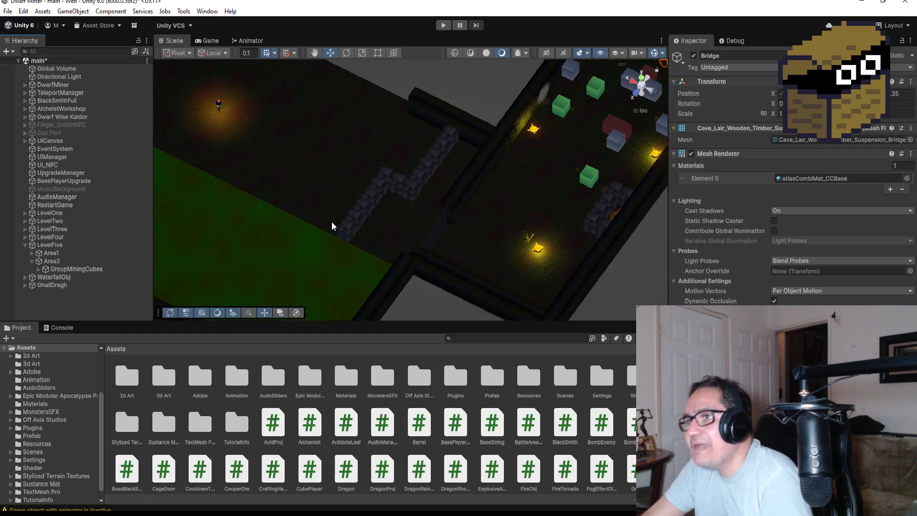
{"action": "left_click", "coordinate": [409, 186]}
{"action": "mouse_move", "coordinate": [409, 186]}
{"action": "left_mouse_down"}
{"action": "mouse_move", "coordinate": [449, 152]}
{"action": "mouse_move", "coordinate": [350, 137]}
{"action": "mouse_move", "coordinate": [309, 158]}
{"action": "mouse_move", "coordinate": [363, 200]}
{"action": "mouse_move", "coordinate": [396, 238]}
{"action": "mouse_move", "coordinate": [389, 246]}
{"action": "left_mouse_up"}
{"action": "left_click", "coordinate": [388, 245]}
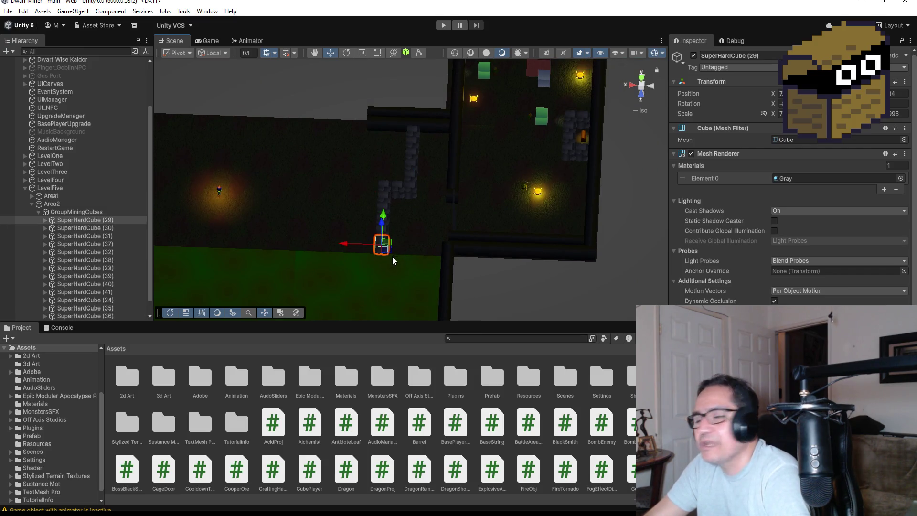
{"action": "scroll", "coordinate": [382, 230], "scroll_direction": "up", "scroll_amount": 3}
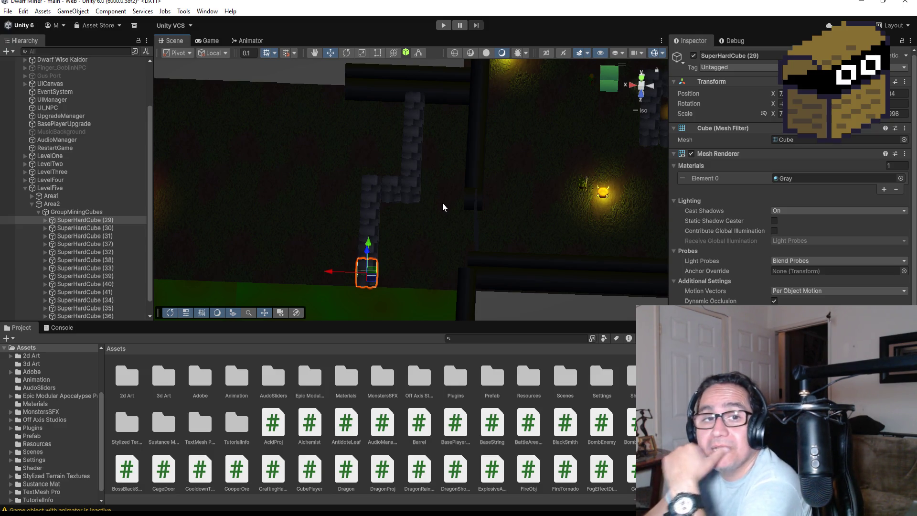
{"action": "scroll", "coordinate": [382, 195], "scroll_direction": "down", "scroll_amount": 2}
{"action": "left_click_drag", "start_coordinate": [359, 176], "coordinate": [234, 285]}
{"action": "scroll", "coordinate": [94, 232], "scroll_direction": "down", "scroll_amount": 1}
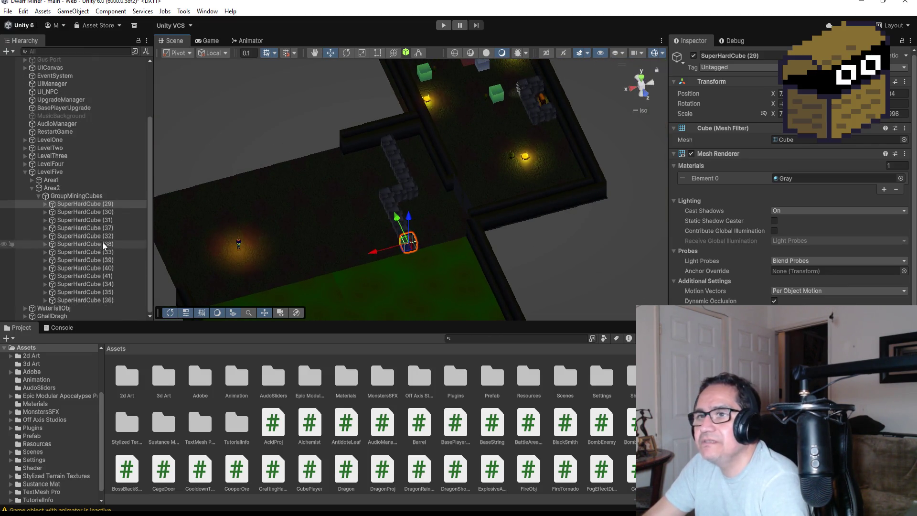
Duplicate SuperHardCube (36) as (42) and slide it left toward the player's spot.
{"action": "left_click", "coordinate": [82, 300]}
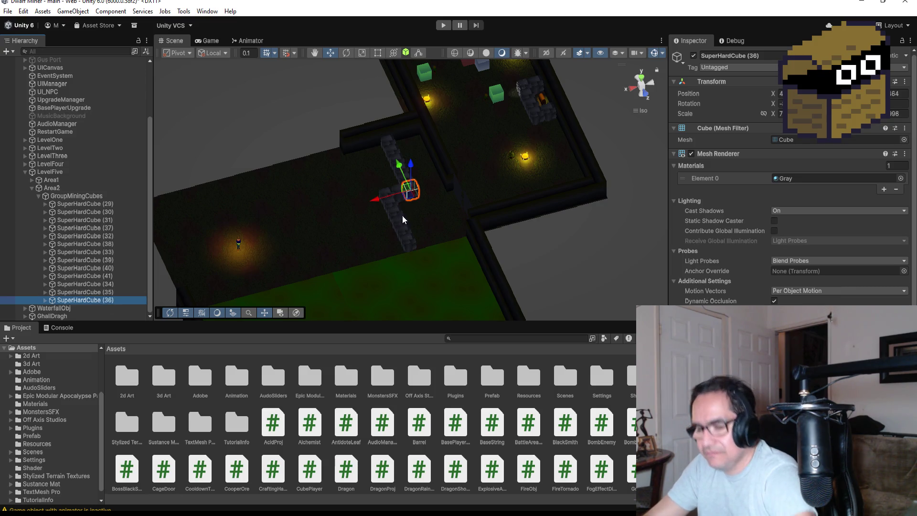
{"action": "key", "text": "ctrl+d"}
{"action": "left_click_drag", "start_coordinate": [379, 201], "coordinate": [237, 233]}
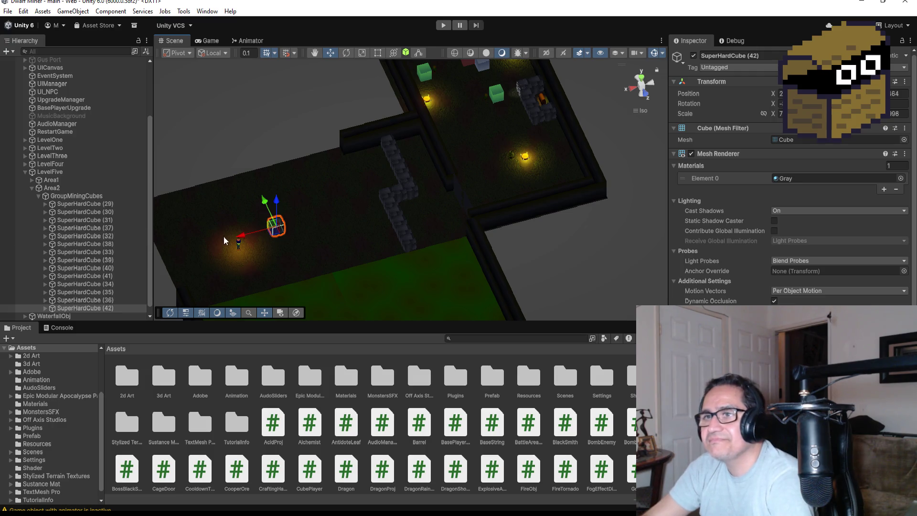
Tidy the Hierarchy: collapse Area2 and GroupFloor so Area1's other groups show.
{"action": "left_click", "coordinate": [239, 251]}
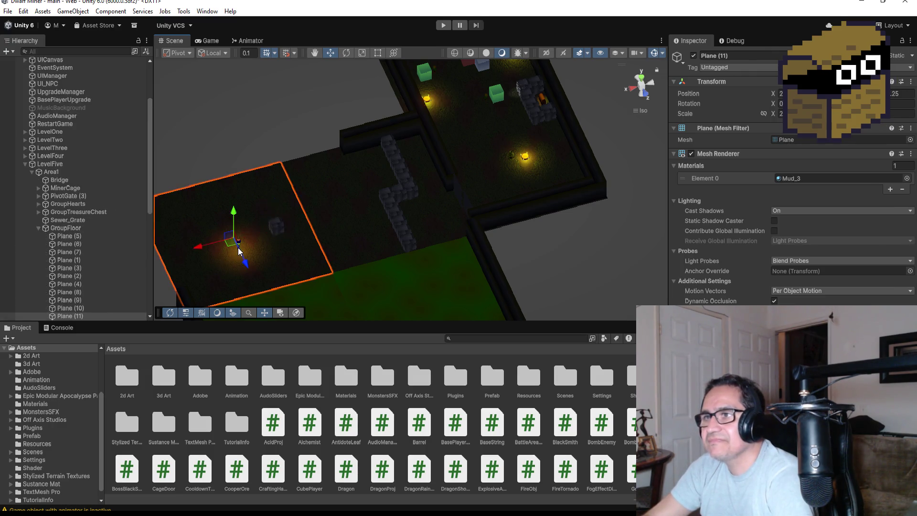
{"action": "scroll", "coordinate": [78, 249], "scroll_direction": "down", "scroll_amount": 6}
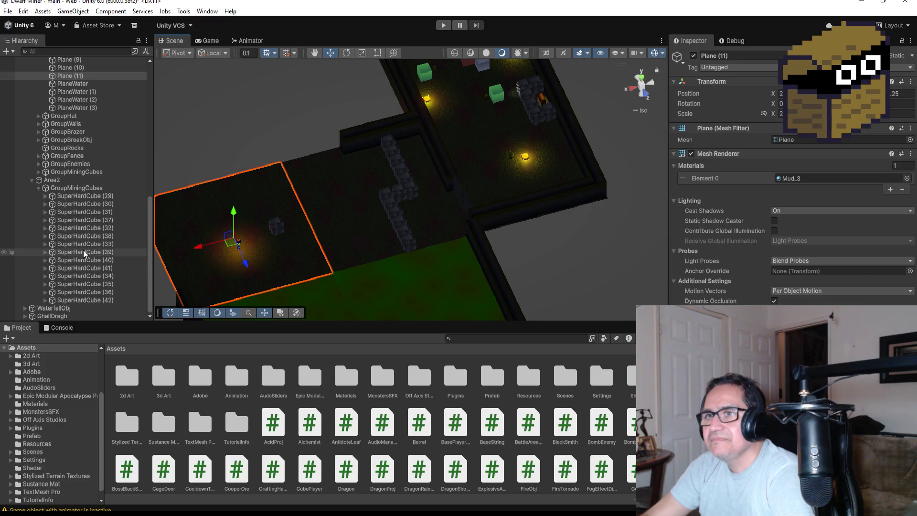
{"action": "scroll", "coordinate": [79, 248], "scroll_direction": "up", "scroll_amount": 4}
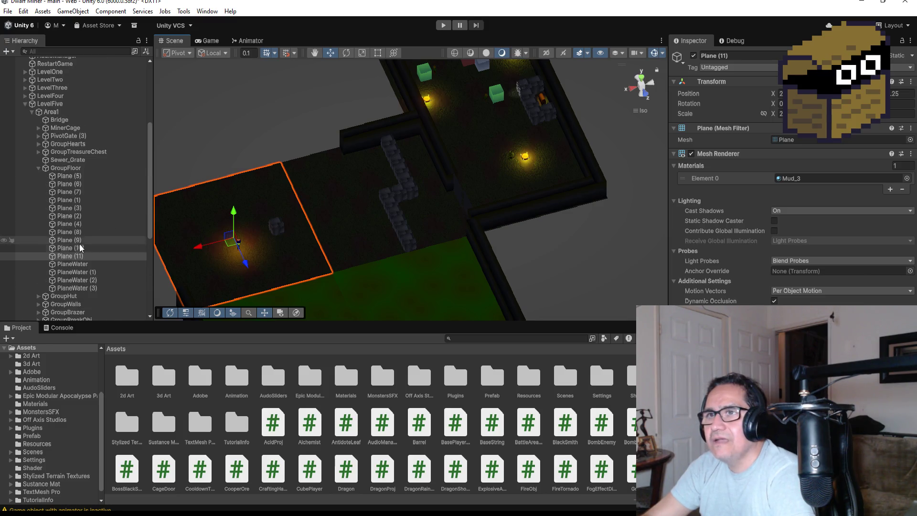
{"action": "left_click", "coordinate": [32, 112]}
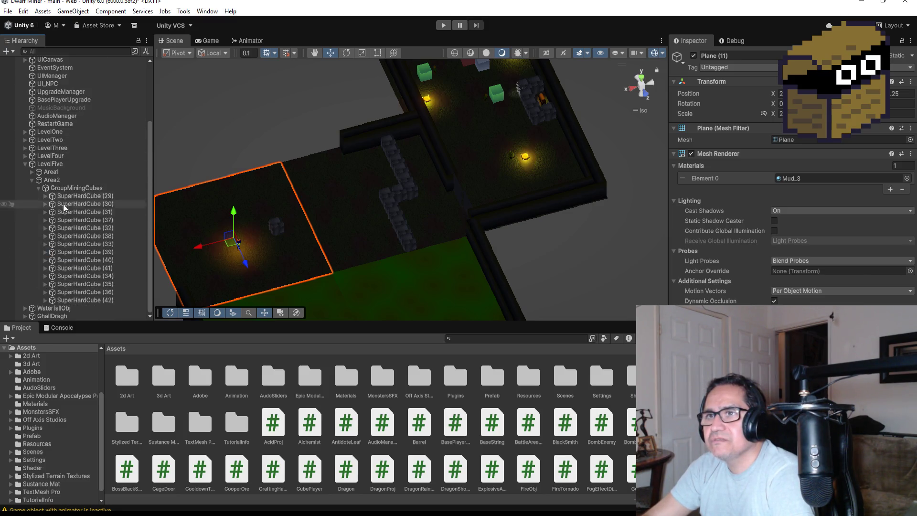
{"action": "left_click", "coordinate": [32, 180]}
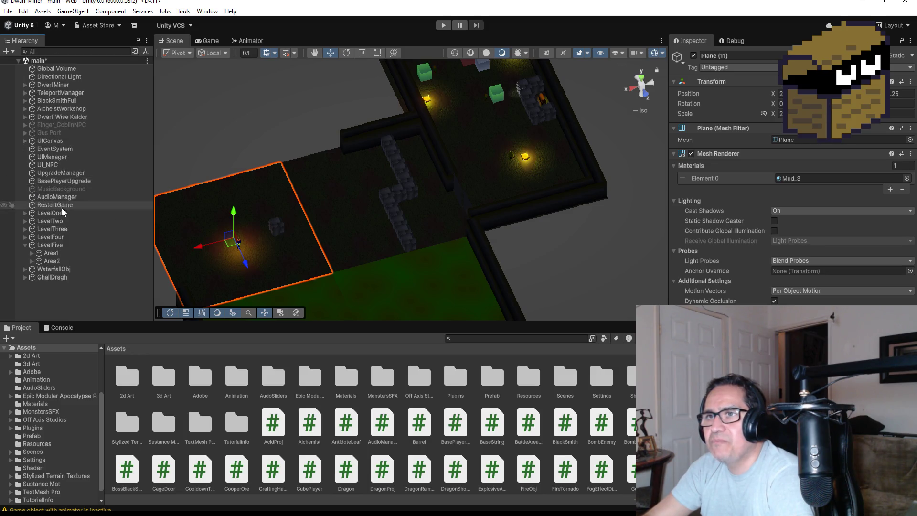
{"action": "left_click", "coordinate": [32, 253]}
{"action": "scroll", "coordinate": [66, 267], "scroll_direction": "down", "scroll_amount": 3}
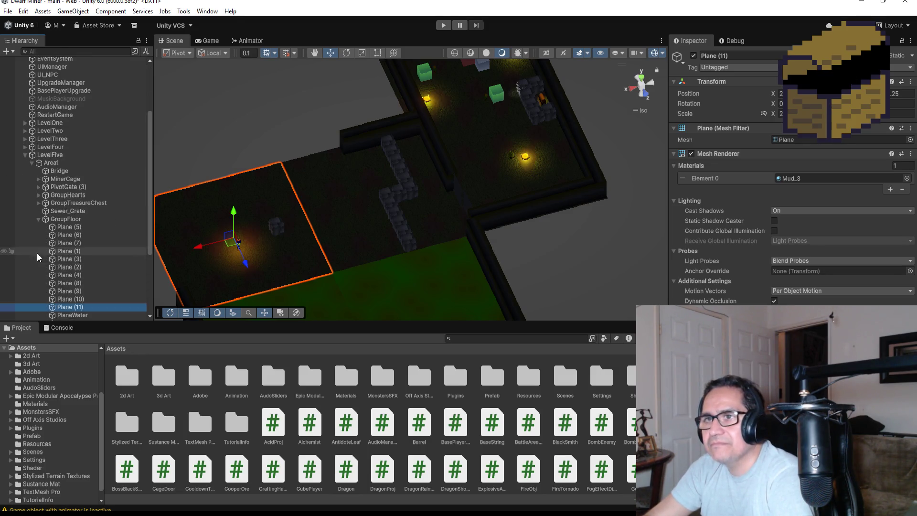
{"action": "left_click", "coordinate": [39, 224]}
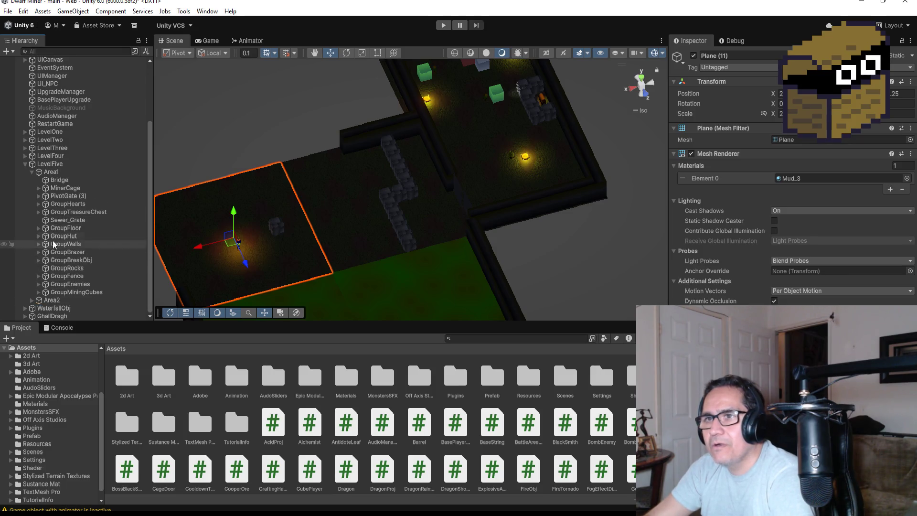
Drag GoblinBomberParent from Area1's GroupEnemies onto Area2, then select Area2.
{"action": "left_click", "coordinate": [69, 260]}
{"action": "left_click", "coordinate": [70, 277]}
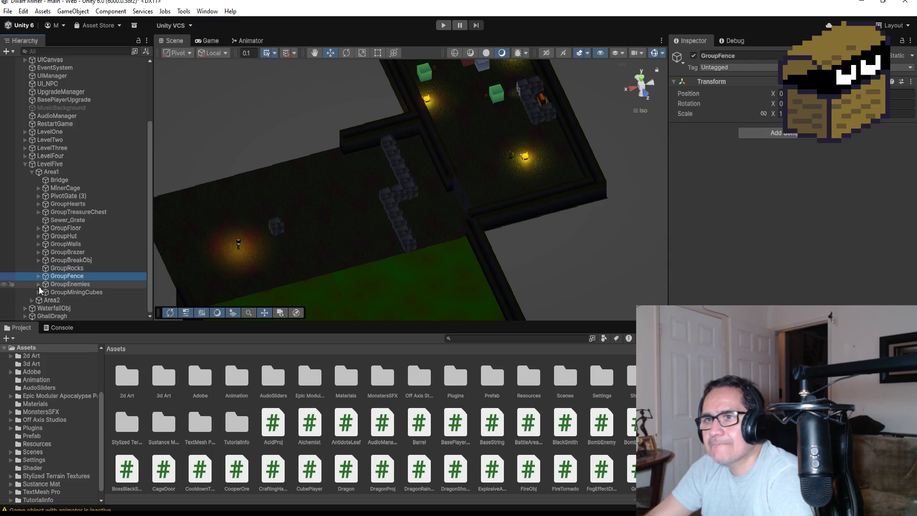
{"action": "left_click", "coordinate": [38, 284]}
{"action": "left_click", "coordinate": [91, 277]}
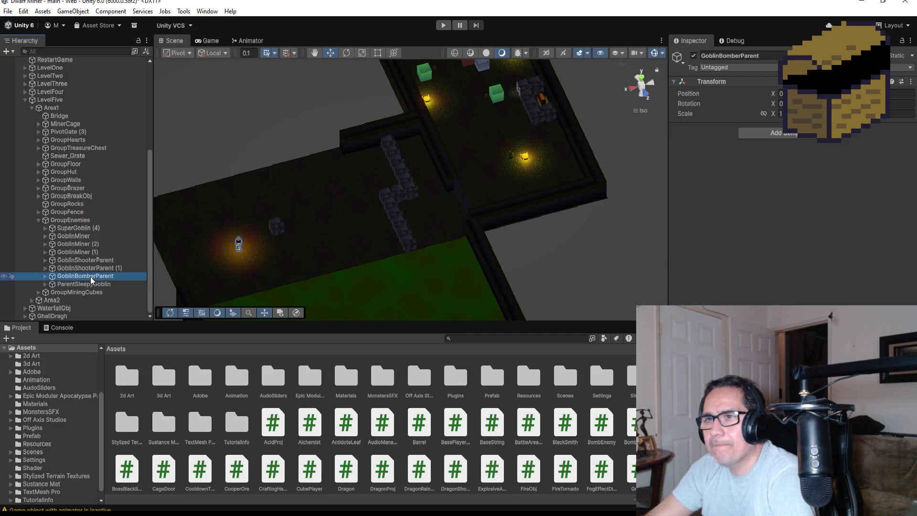
{"action": "left_click_drag", "start_coordinate": [91, 285], "coordinate": [71, 304]}
{"action": "scroll", "coordinate": [27, 111], "scroll_direction": "up", "scroll_amount": 5}
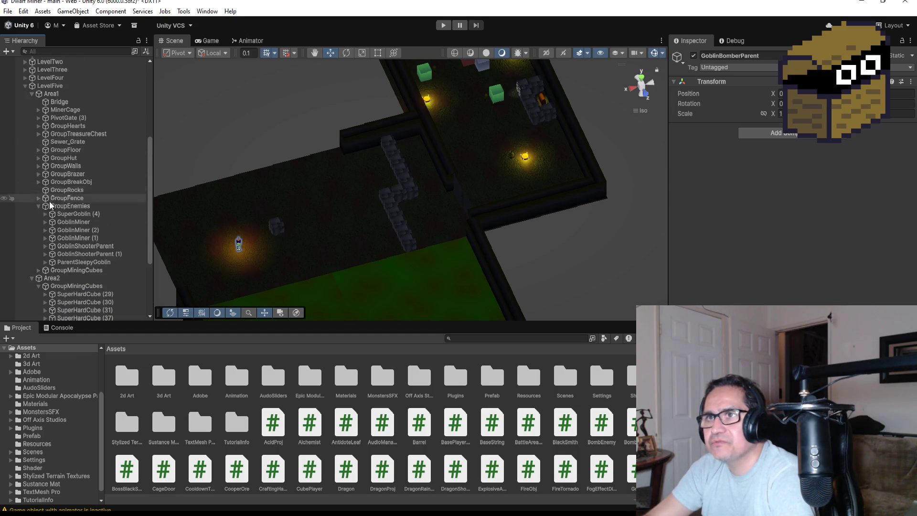
{"action": "left_click", "coordinate": [32, 93]}
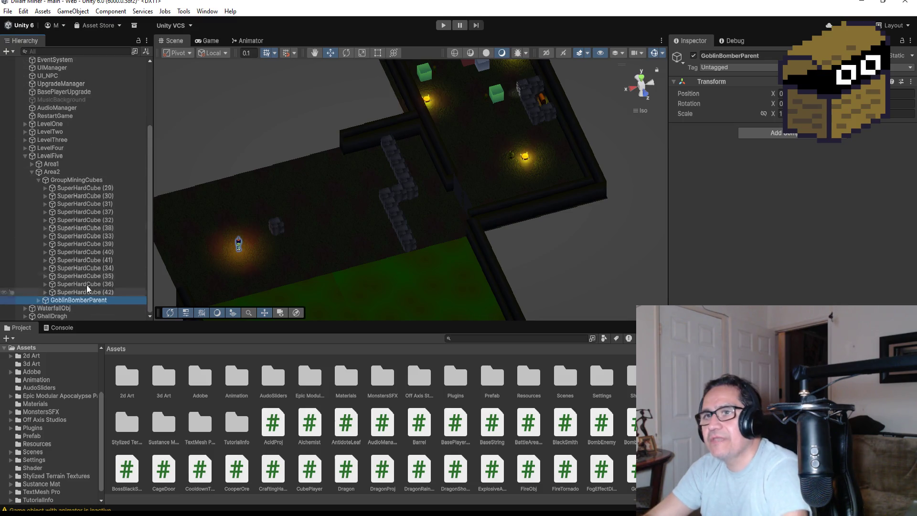
{"action": "left_click", "coordinate": [66, 172]}
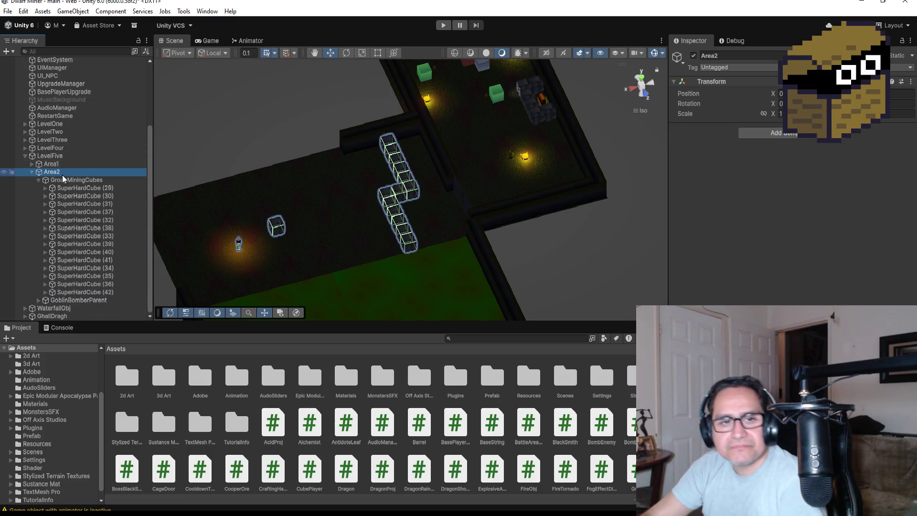
Create an empty child of Area2 named GroupEnemies and drag GoblinBomberParent into it.
{"action": "right_click", "coordinate": [62, 175]}
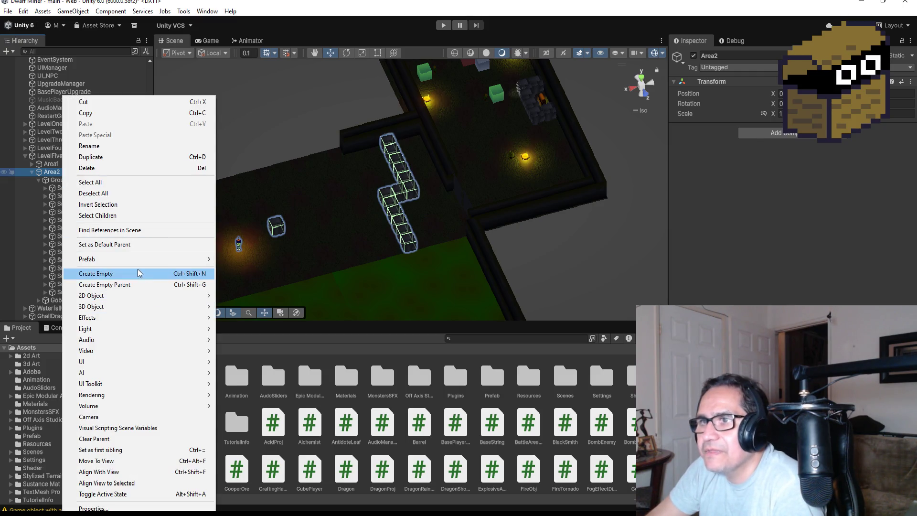
{"action": "left_click", "coordinate": [141, 274]}
{"action": "left_click", "coordinate": [763, 55]}
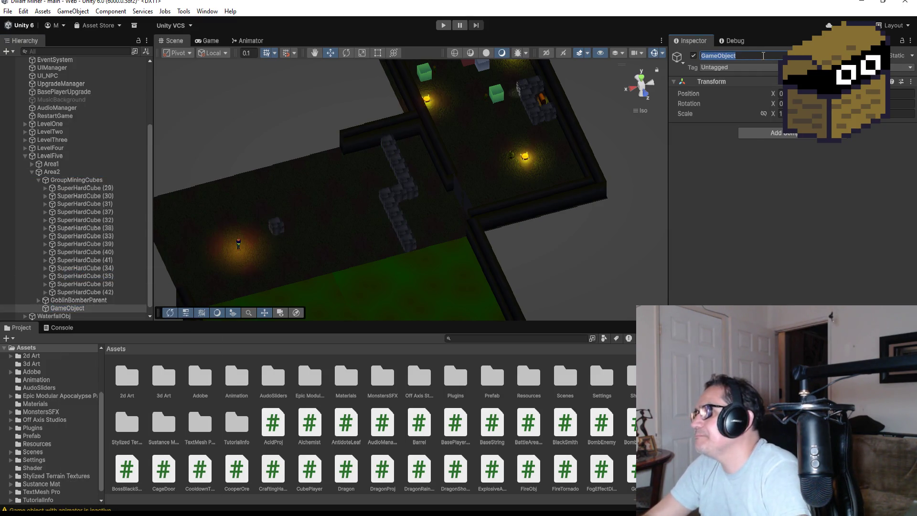
{"action": "type", "text": "GroupEnemies"}
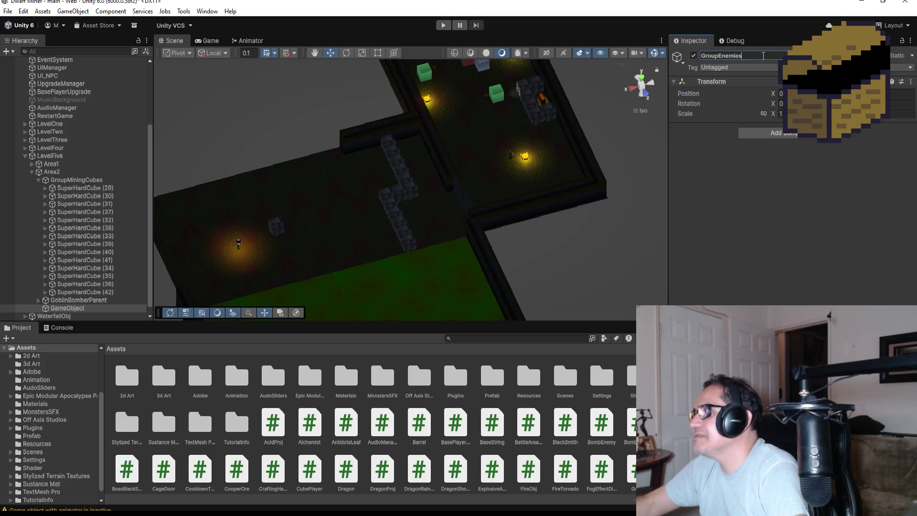
{"action": "key", "text": "Return"}
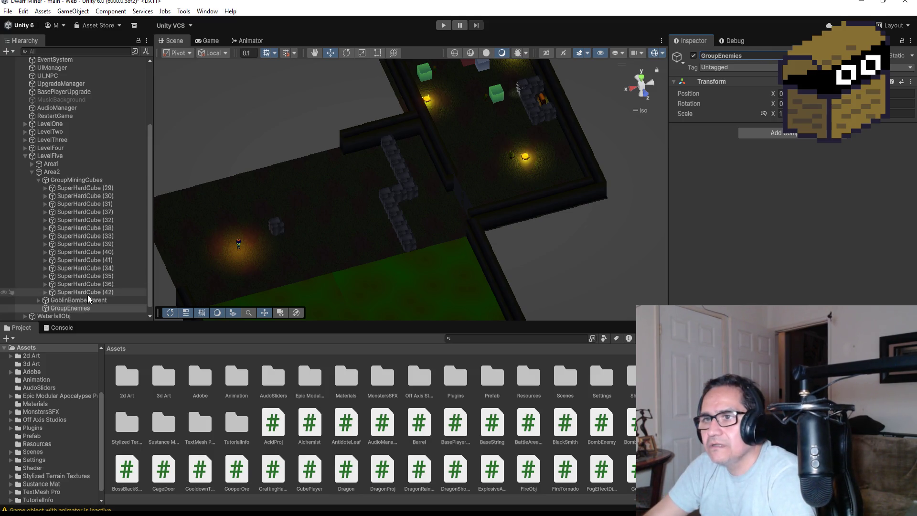
{"action": "left_click_drag", "start_coordinate": [79, 300], "coordinate": [92, 309]}
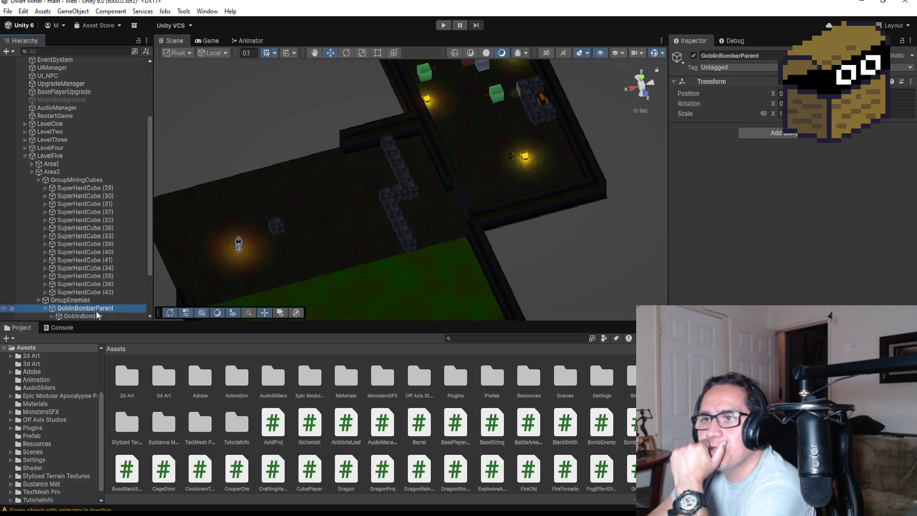
Check GoblinBomber's settings, then collapse GoblinBomberParent and GroupEnemies.
{"action": "scroll", "coordinate": [97, 316], "scroll_direction": "down", "scroll_amount": 3}
{"action": "left_click", "coordinate": [83, 252]}
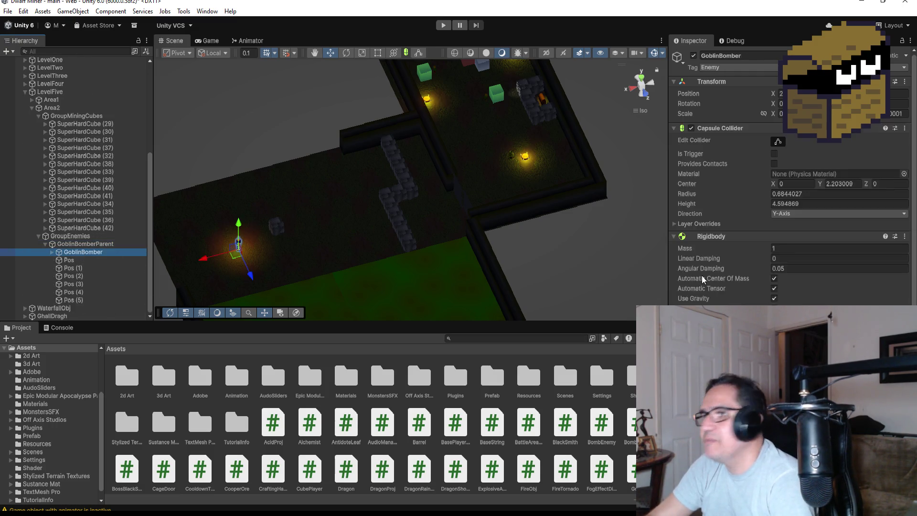
{"action": "scroll", "coordinate": [702, 280], "scroll_direction": "down", "scroll_amount": 10}
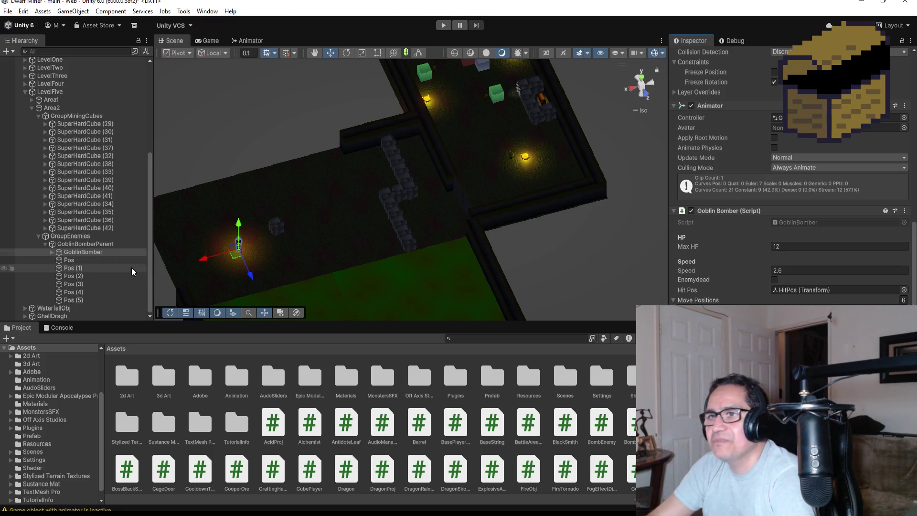
{"action": "left_click", "coordinate": [45, 244]}
{"action": "left_click", "coordinate": [39, 292]}
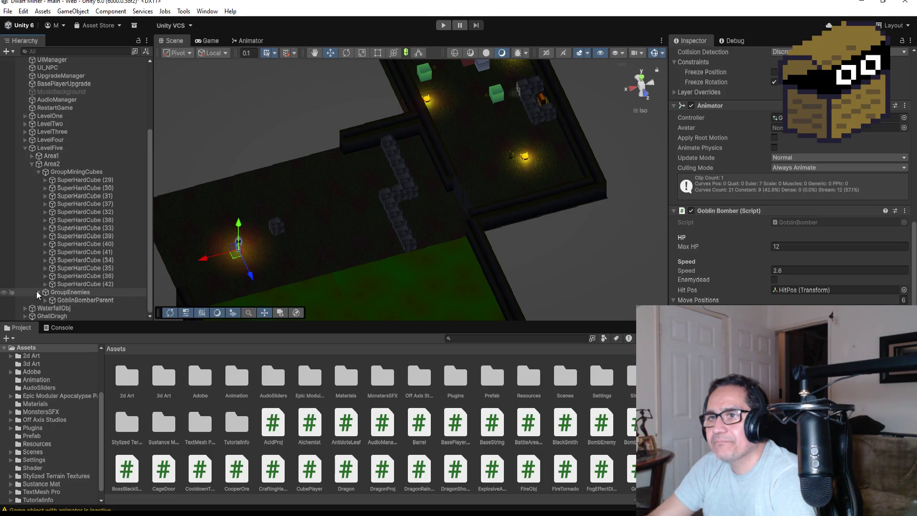
Duplicate SuperHardCube (42) and slide the copy along its x axis beside the original.
{"action": "left_click", "coordinate": [84, 293]}
{"action": "key", "text": "f"}
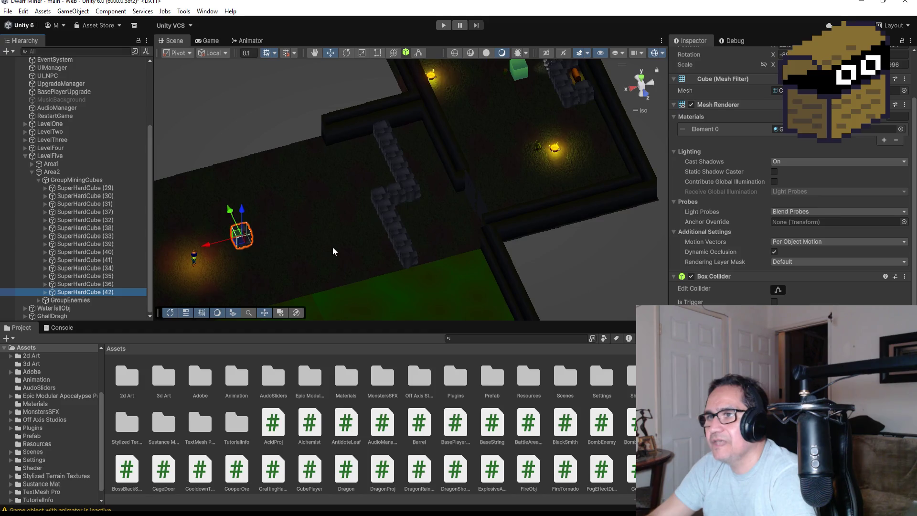
{"action": "scroll", "coordinate": [375, 244], "scroll_direction": "down", "scroll_amount": 10}
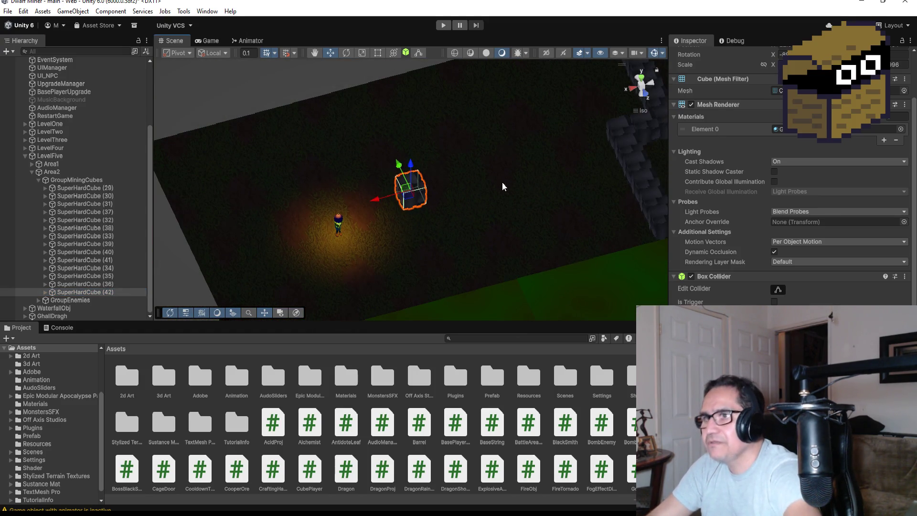
{"action": "key", "text": "ctrl+d"}
{"action": "left_click_drag", "start_coordinate": [409, 164], "coordinate": [426, 213]}
{"action": "mouse_move", "coordinate": [396, 239]}
{"action": "left_mouse_down"}
{"action": "mouse_move", "coordinate": [457, 230]}
{"action": "mouse_move", "coordinate": [418, 240]}
{"action": "mouse_move", "coordinate": [363, 219]}
{"action": "mouse_move", "coordinate": [347, 200]}
{"action": "mouse_move", "coordinate": [291, 222]}
{"action": "mouse_move", "coordinate": [329, 230]}
{"action": "mouse_move", "coordinate": [337, 248]}
{"action": "left_mouse_up"}
{"action": "key", "text": "f"}
{"action": "scroll", "coordinate": [443, 266], "scroll_direction": "down", "scroll_amount": 3}
{"action": "key", "text": "f"}
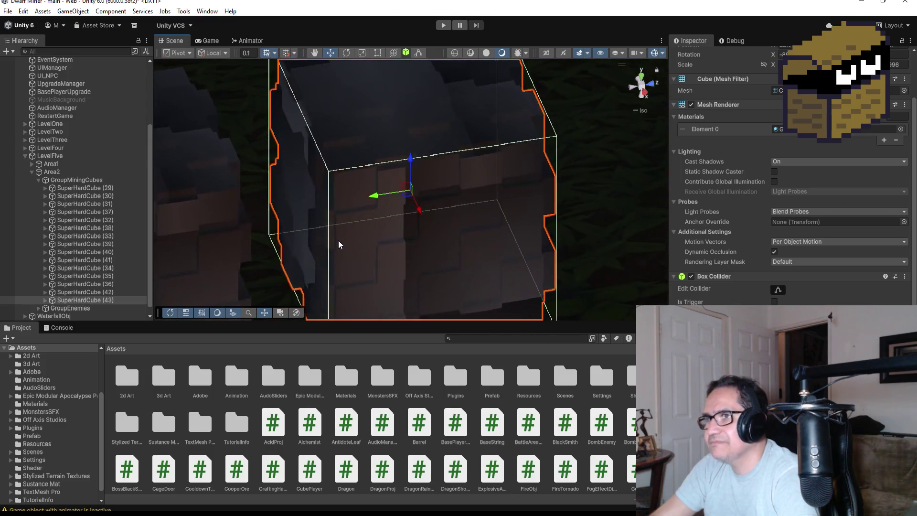
{"action": "mouse_move", "coordinate": [368, 200]}
{"action": "left_mouse_down"}
{"action": "mouse_move", "coordinate": [332, 205]}
{"action": "mouse_move", "coordinate": [436, 213]}
{"action": "mouse_move", "coordinate": [444, 266]}
{"action": "mouse_move", "coordinate": [567, 302]}
{"action": "left_mouse_up"}
Orbit the Scene view to show the green-floored room, then collapse LevelFive.
{"action": "scroll", "coordinate": [566, 303], "scroll_direction": "down", "scroll_amount": 6}
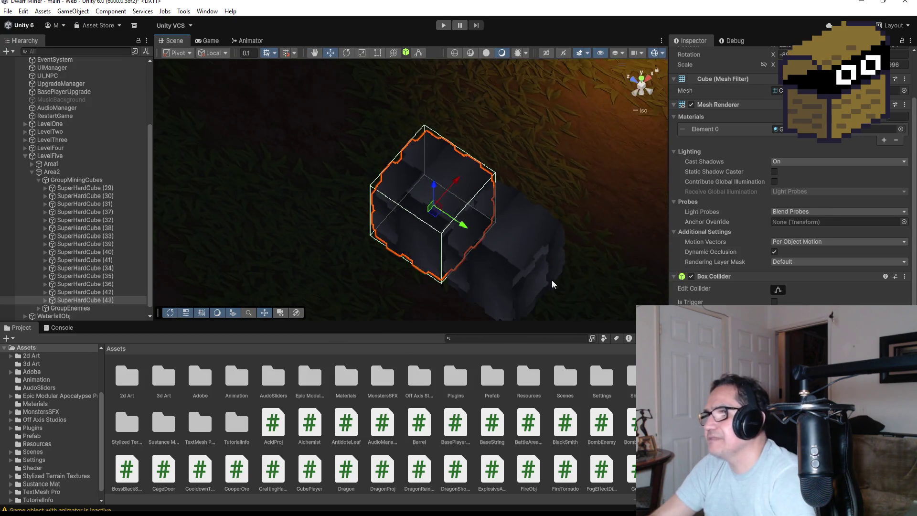
{"action": "scroll", "coordinate": [440, 247], "scroll_direction": "down", "scroll_amount": 4}
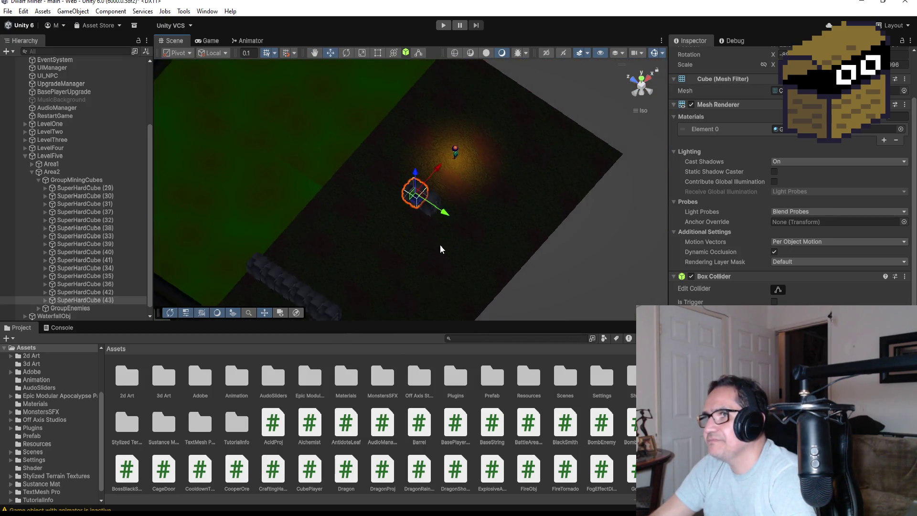
{"action": "left_click_drag", "start_coordinate": [307, 198], "coordinate": [183, 207]}
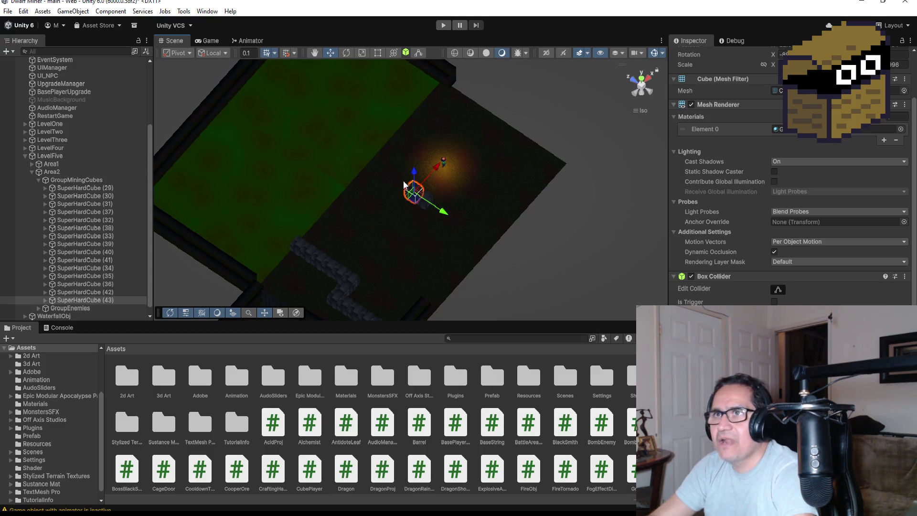
{"action": "scroll", "coordinate": [375, 230], "scroll_direction": "down", "scroll_amount": 5}
{"action": "scroll", "coordinate": [375, 240], "scroll_direction": "down", "scroll_amount": 2}
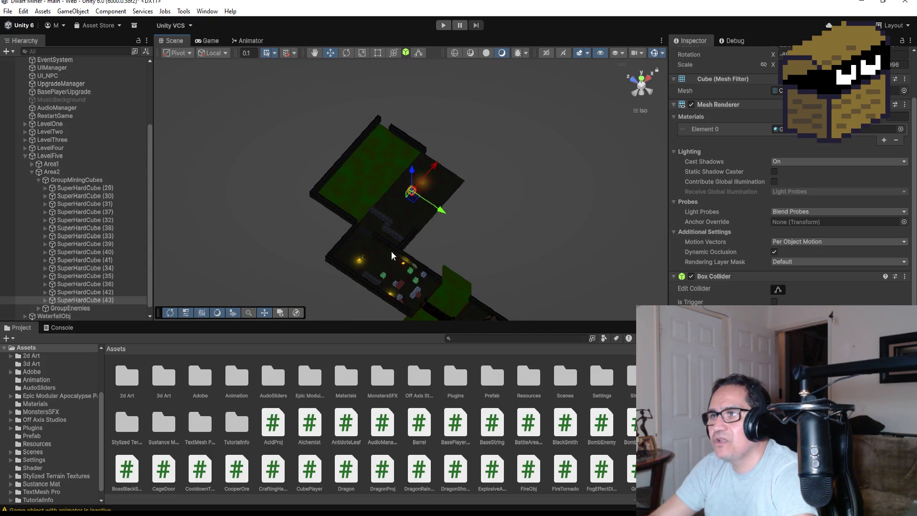
{"action": "scroll", "coordinate": [55, 140], "scroll_direction": "up", "scroll_amount": 4}
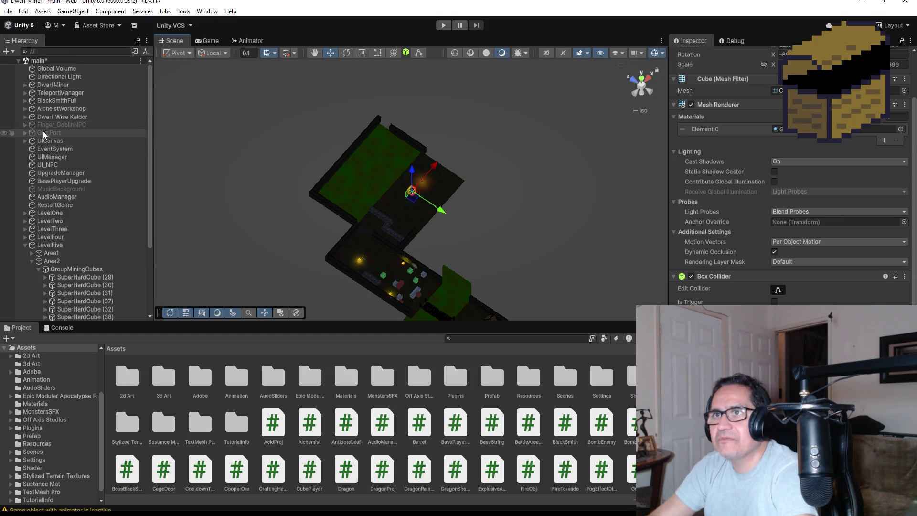
{"action": "left_click", "coordinate": [25, 245]}
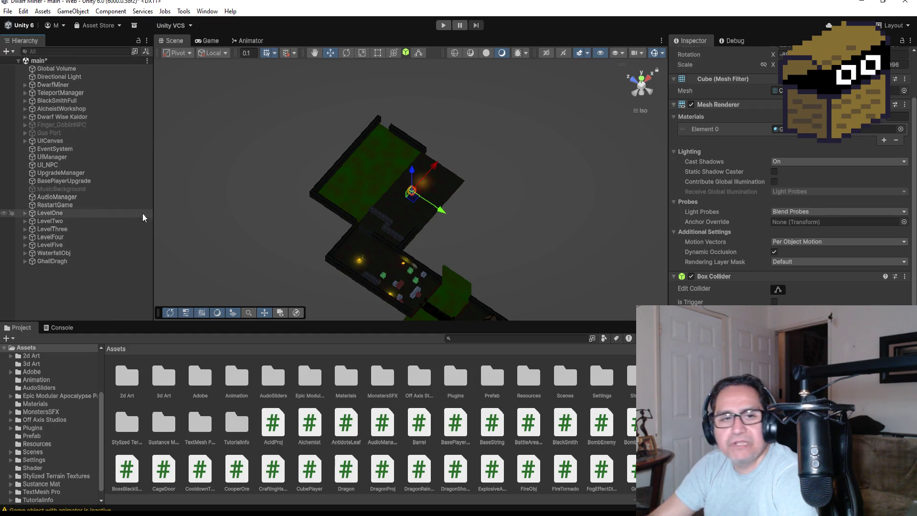
Enter Play mode and smash two wooden crates for gold.
{"action": "left_click", "coordinate": [442, 26]}
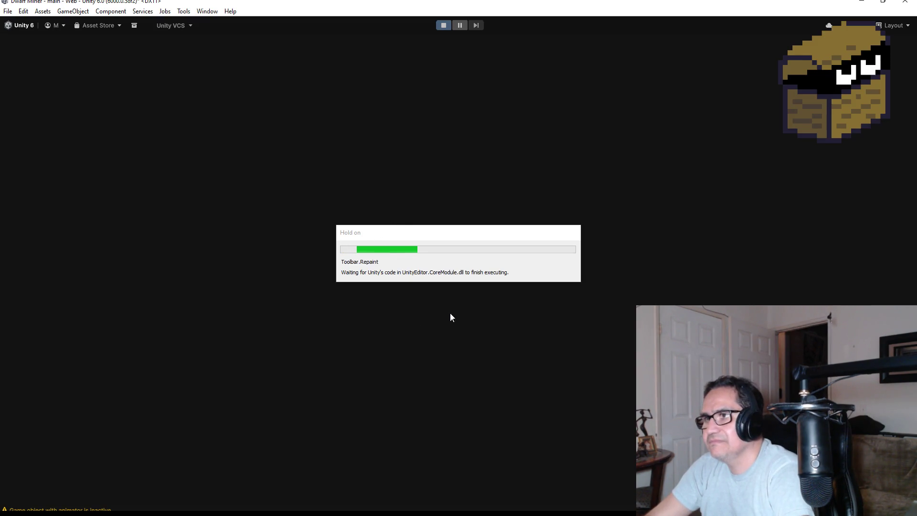
{"action": "key", "text": "Escape"}
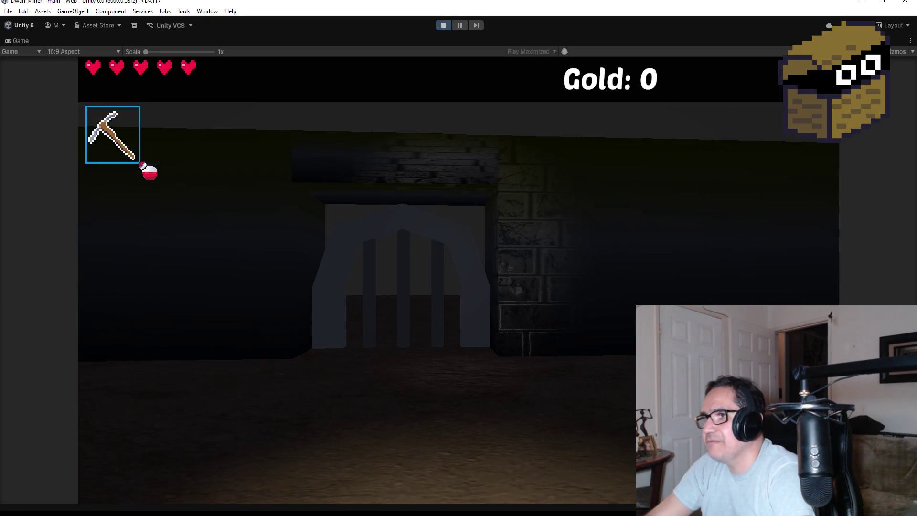
{"action": "scroll", "coordinate": [458, 258], "scroll_direction": "down", "scroll_amount": 1}
{"action": "key", "text": "w"}
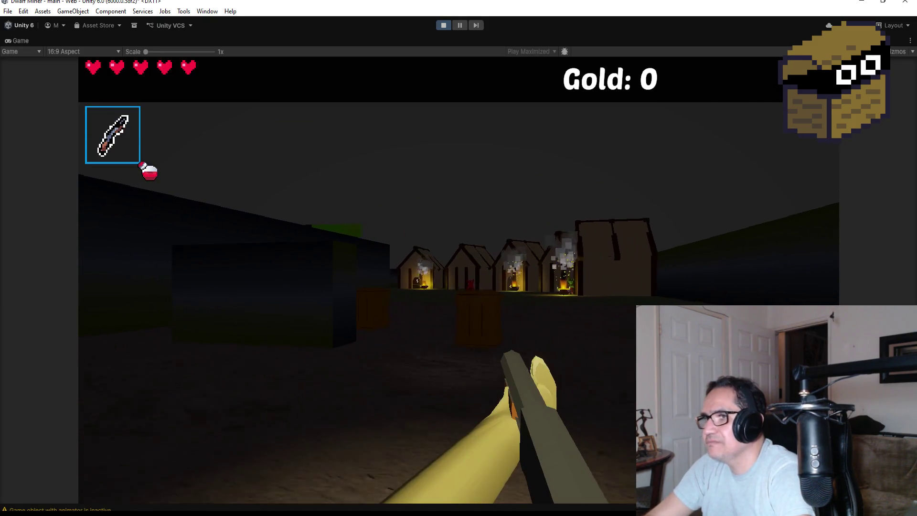
{"action": "left_click", "coordinate": [458, 257]}
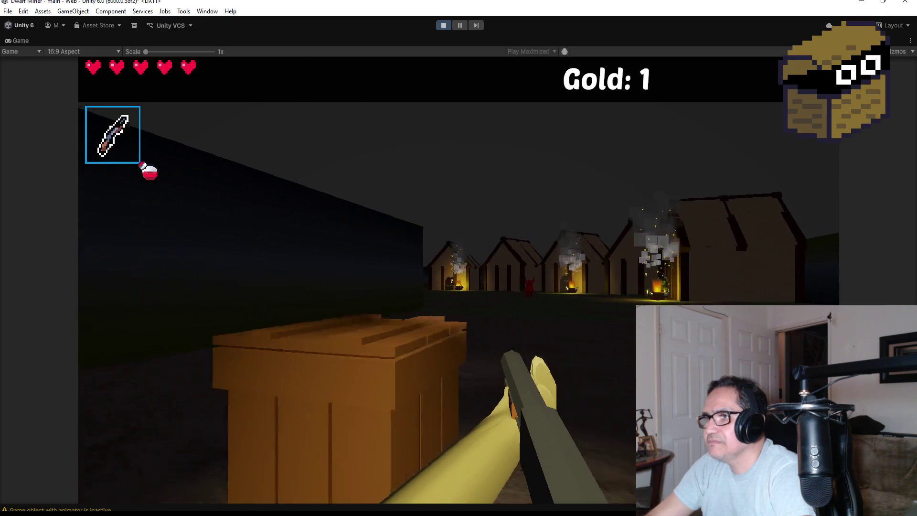
{"action": "left_click", "coordinate": [458, 257]}
Walk into the burning village and shoot the red and horned demons.
{"action": "key", "text": "w"}
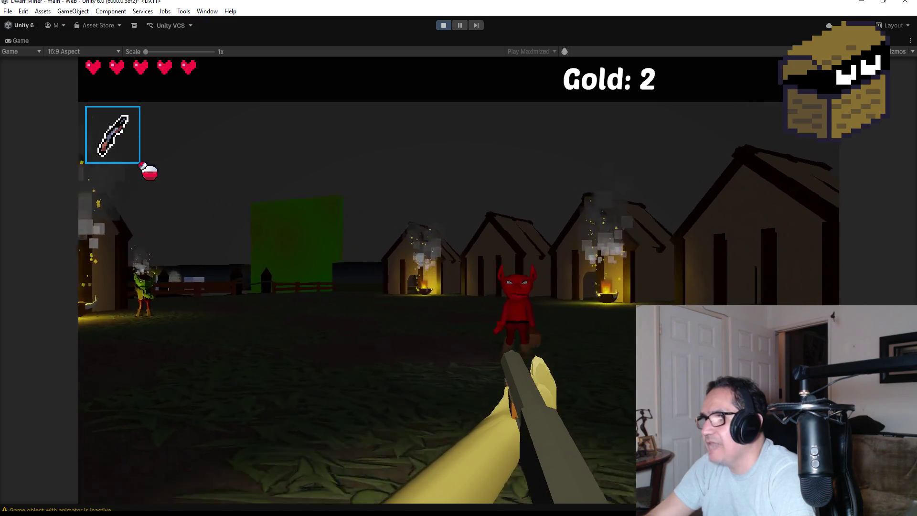
{"action": "left_click", "coordinate": [459, 258]}
{"action": "left_click", "coordinate": [459, 258]}
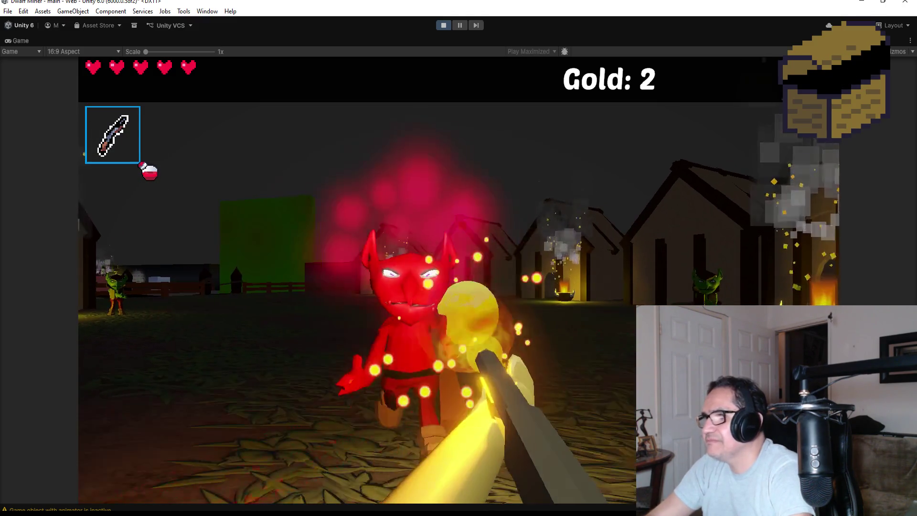
{"action": "left_click", "coordinate": [458, 258]}
{"action": "key", "text": "w"}
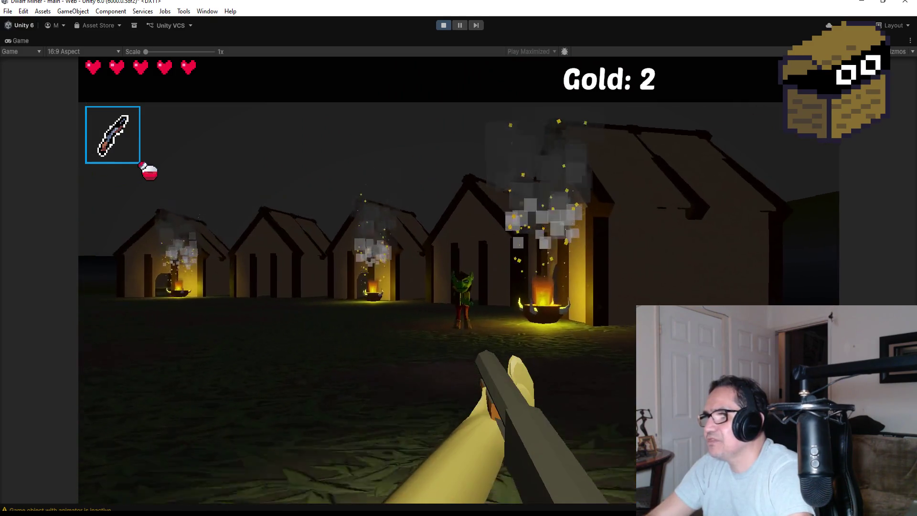
{"action": "left_click", "coordinate": [458, 258]}
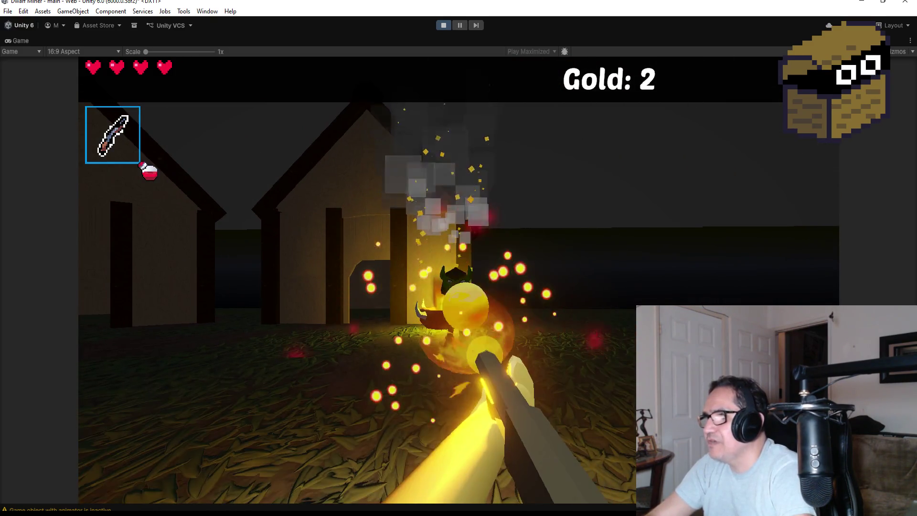
{"action": "key", "text": "w"}
{"action": "left_click", "coordinate": [459, 258]}
Step through the house doorway, fireball the goblin and collect its heart pickup.
{"action": "key", "text": "w"}
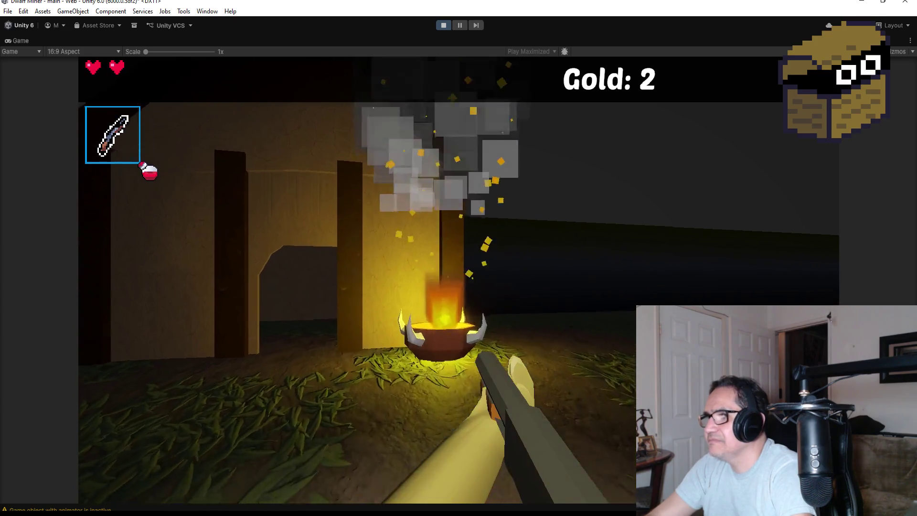
{"action": "key", "text": "w"}
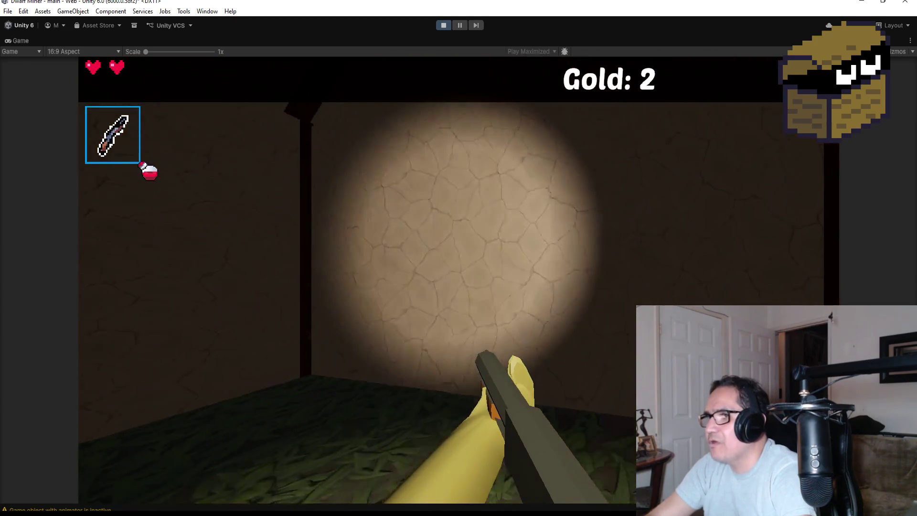
{"action": "key", "text": "w"}
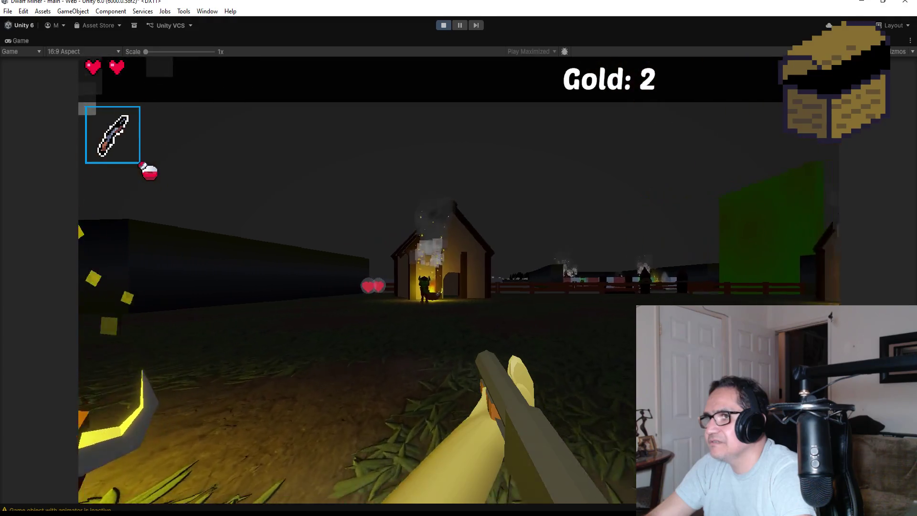
{"action": "left_click", "coordinate": [459, 258]}
{"action": "key", "text": "w"}
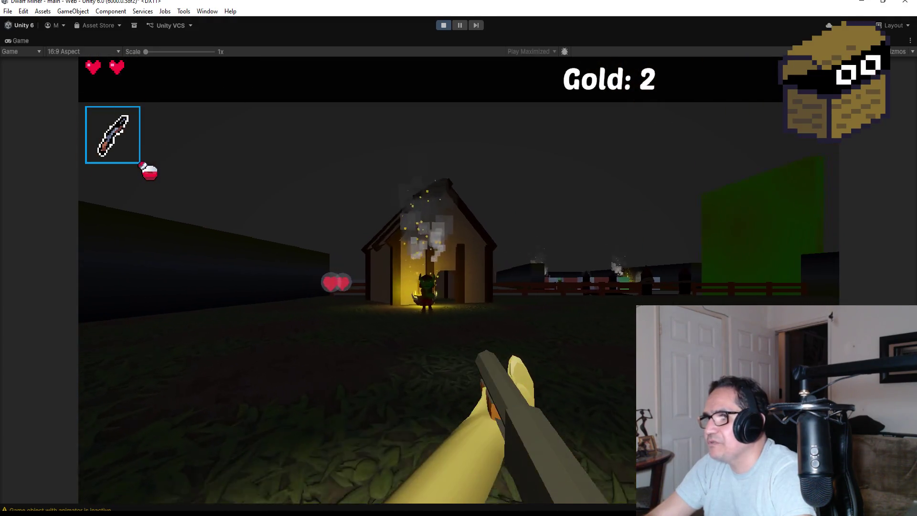
{"action": "key", "text": "w"}
{"action": "left_click", "coordinate": [458, 258]}
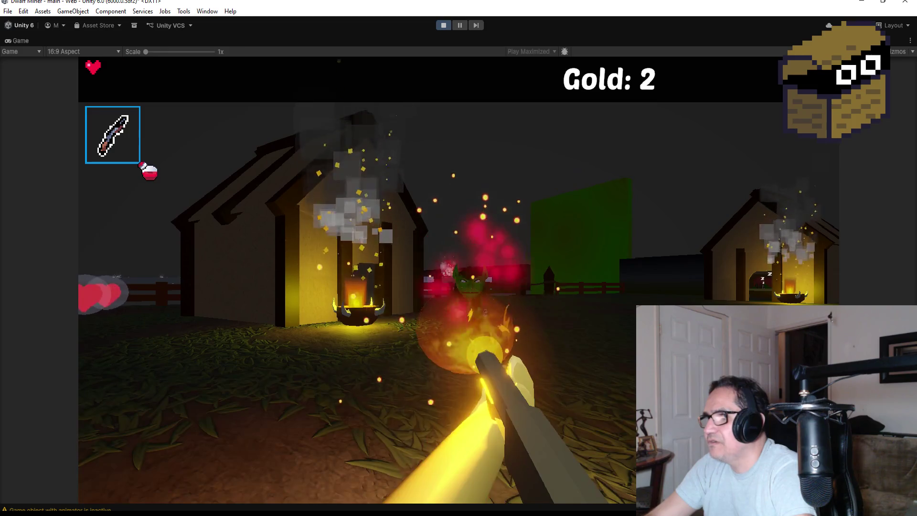
{"action": "key", "text": "w"}
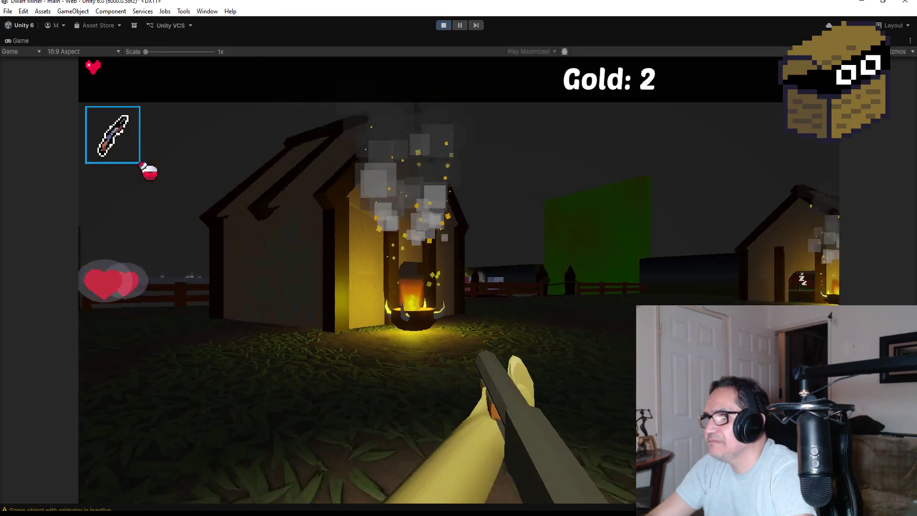
{"action": "key", "text": "w"}
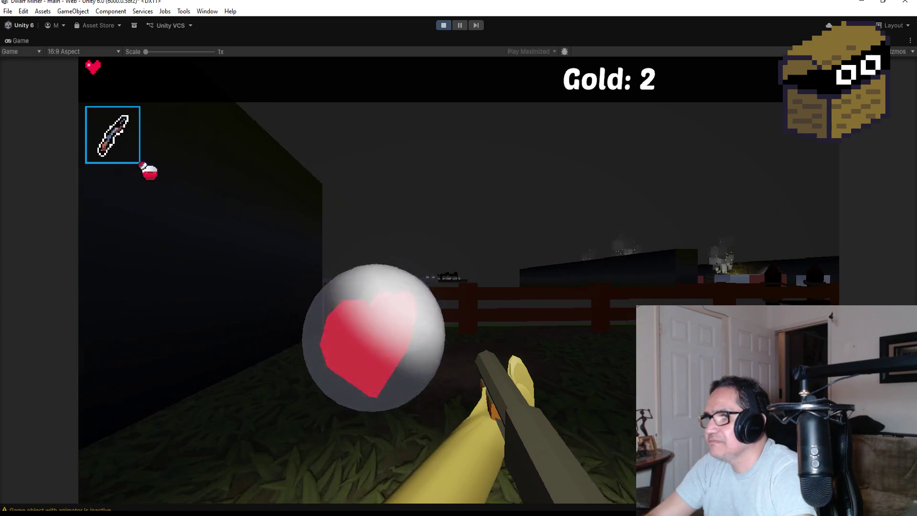
Enter the lit house and walk up to the sleeping goblin's bed.
{"action": "key", "text": "w"}
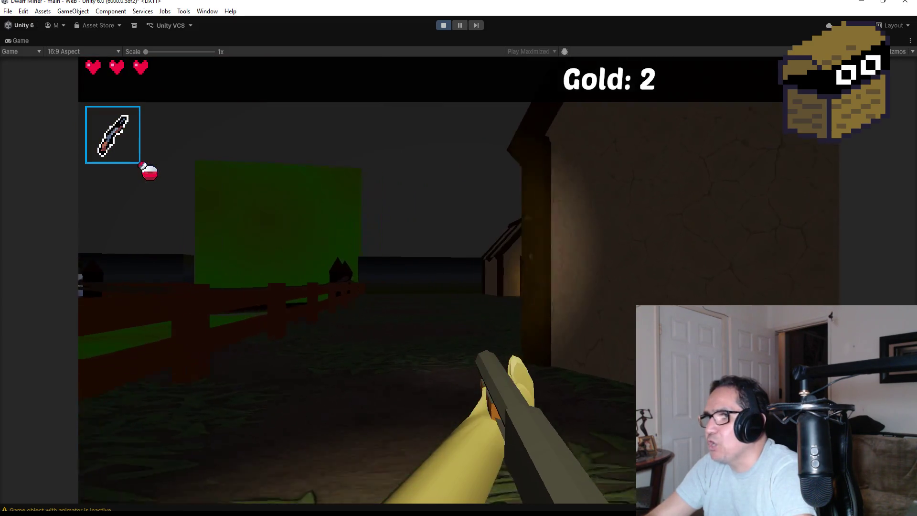
{"action": "key", "text": "s"}
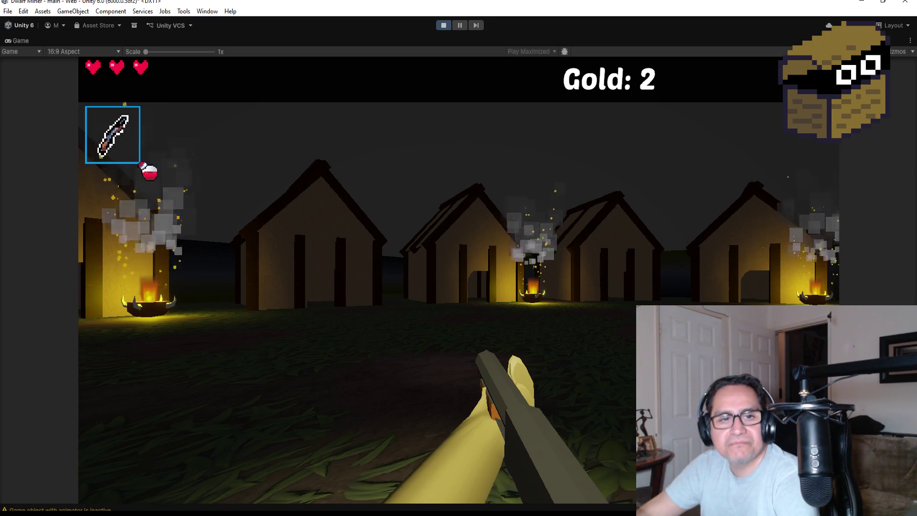
{"action": "mouse_move", "coordinate": [459, 258]}
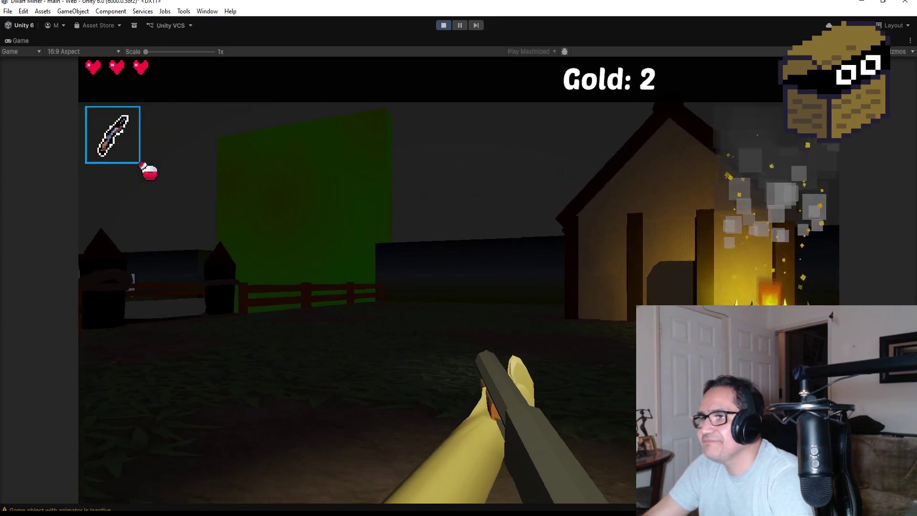
{"action": "key", "text": "w"}
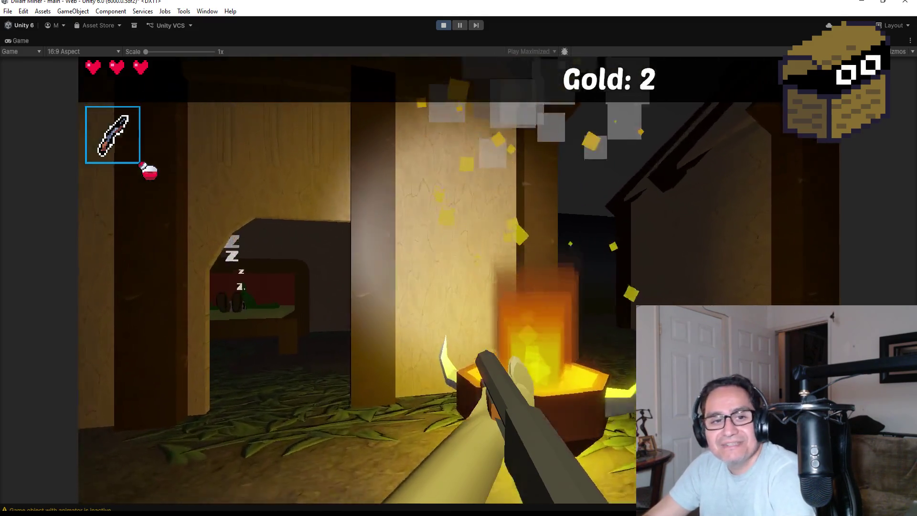
{"action": "key", "text": "w"}
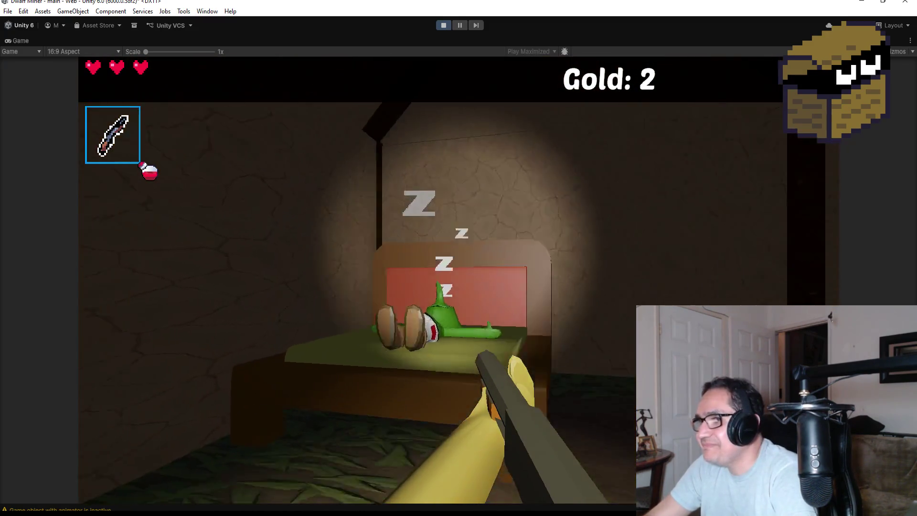
{"action": "key", "text": "w"}
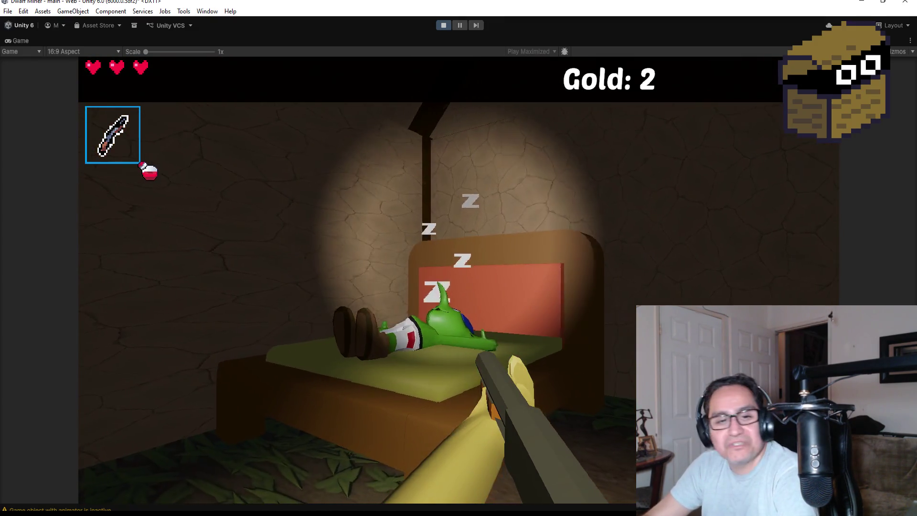
Leave the house and walk through the fence gate past the red and green blocks.
{"action": "key", "text": "s"}
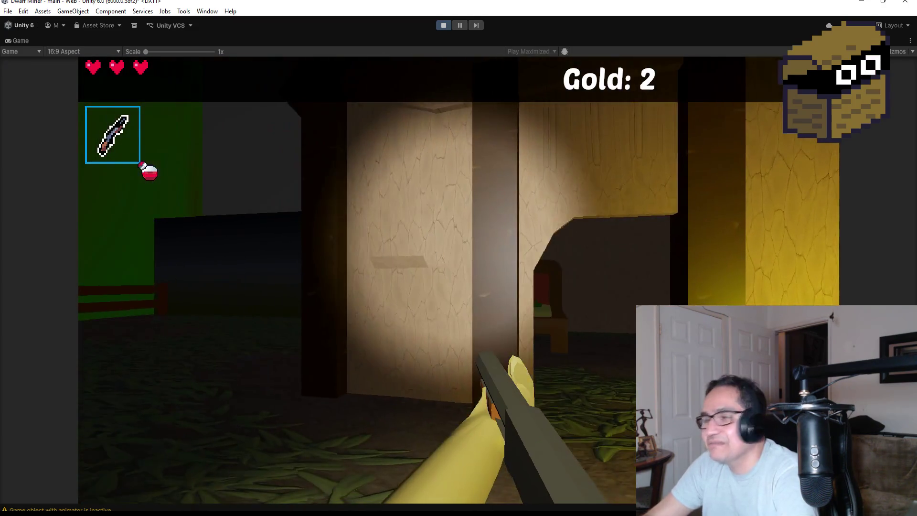
{"action": "key", "text": "w"}
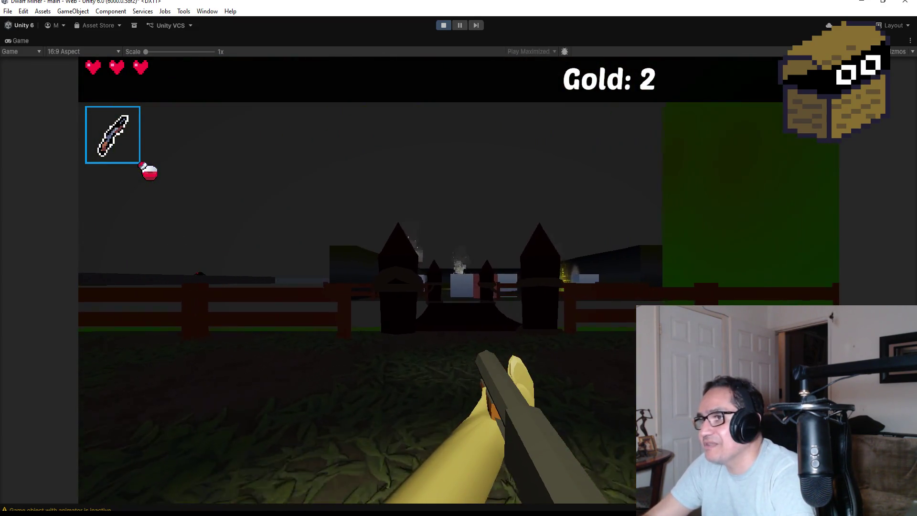
{"action": "key", "text": "w"}
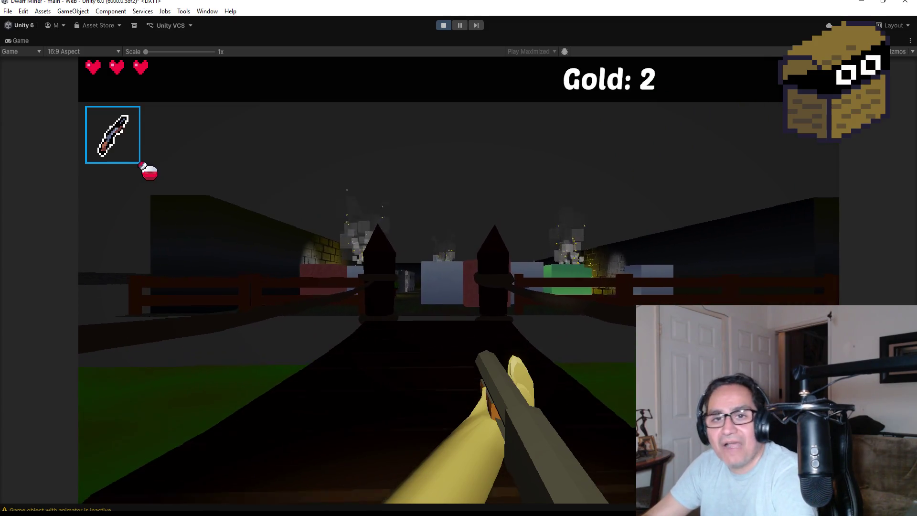
{"action": "key", "text": "w"}
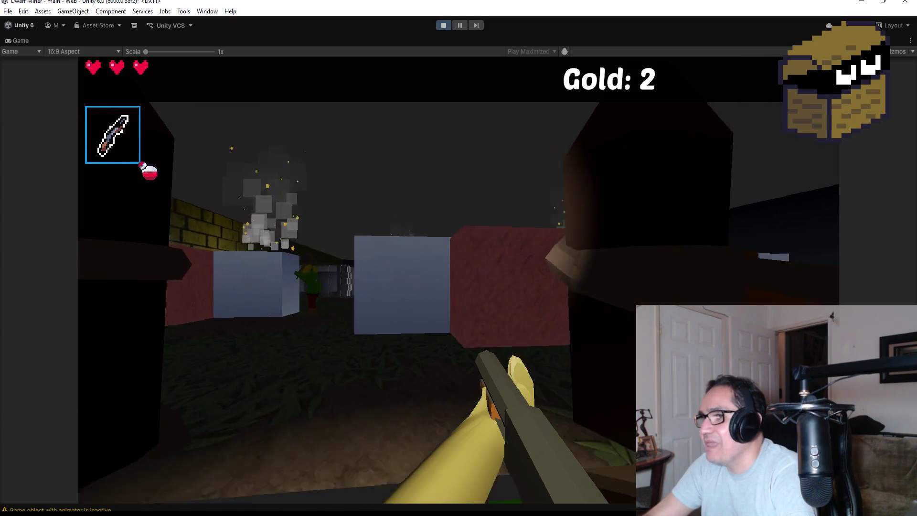
{"action": "key", "text": "w"}
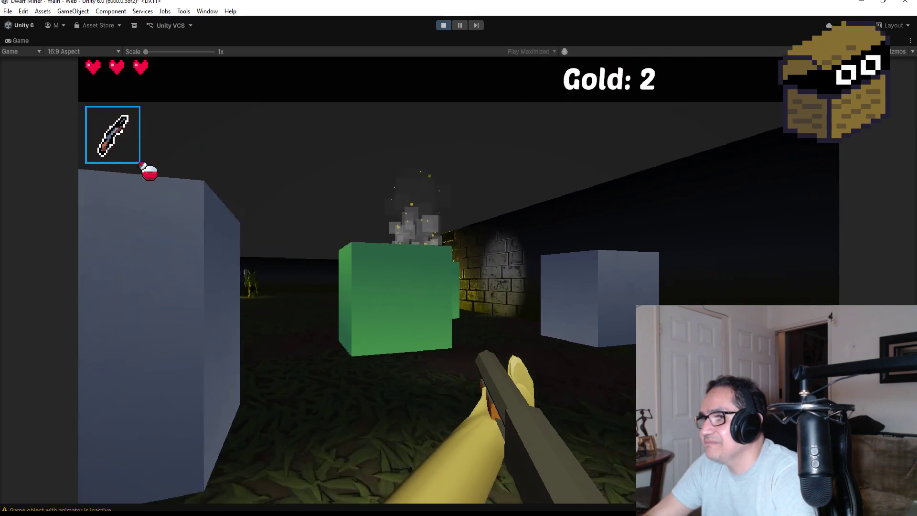
{"action": "key", "text": "w"}
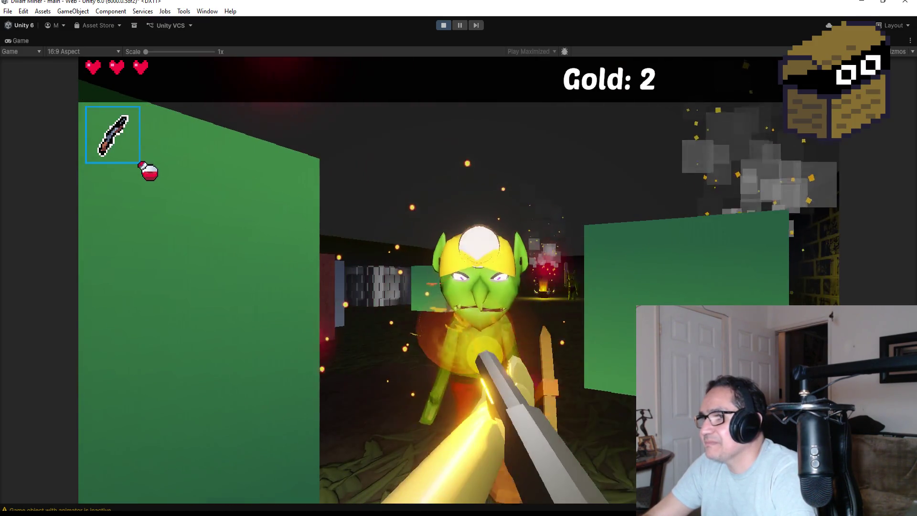
Fireball the approaching goblin until it is finished off.
{"action": "key", "text": "s"}
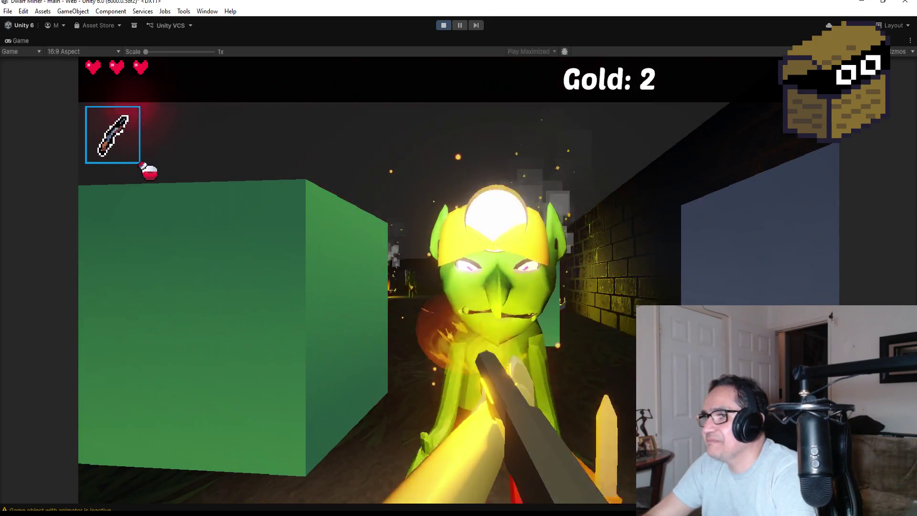
{"action": "key", "text": "w"}
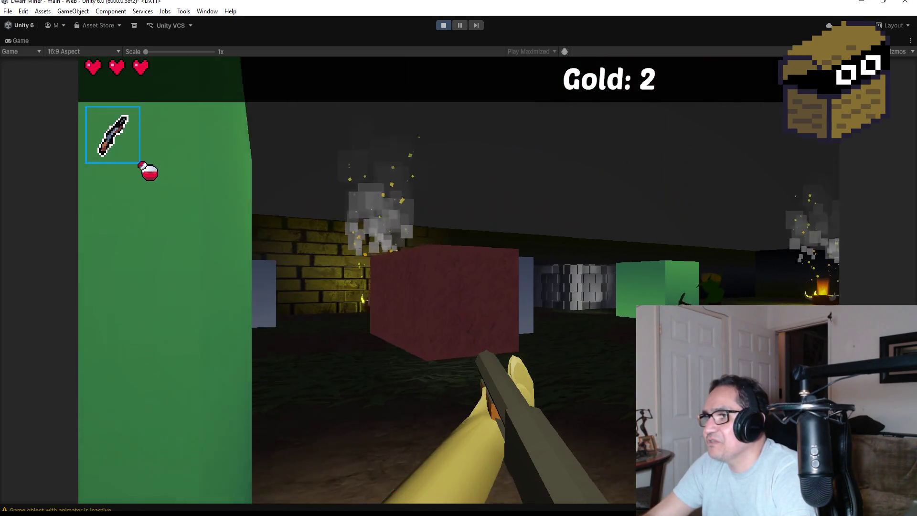
{"action": "key", "text": "f"}
{"action": "key", "text": "w"}
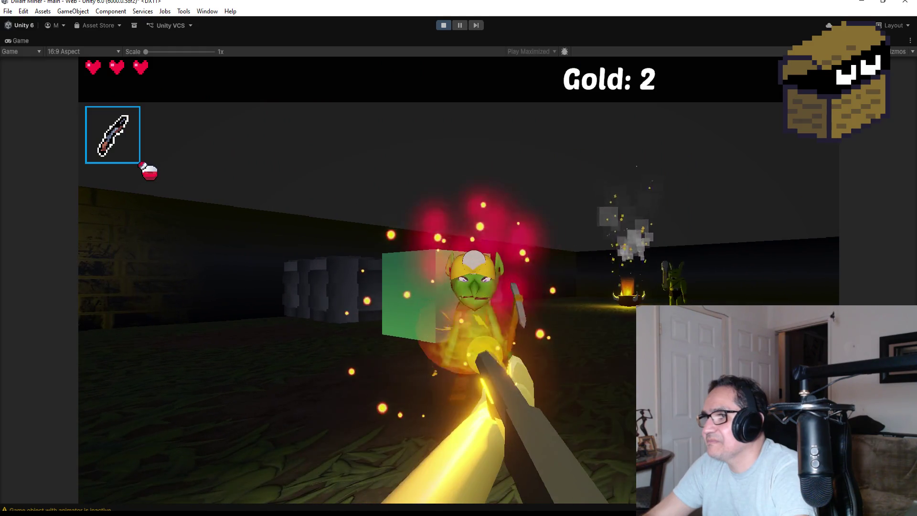
{"action": "key", "text": "f"}
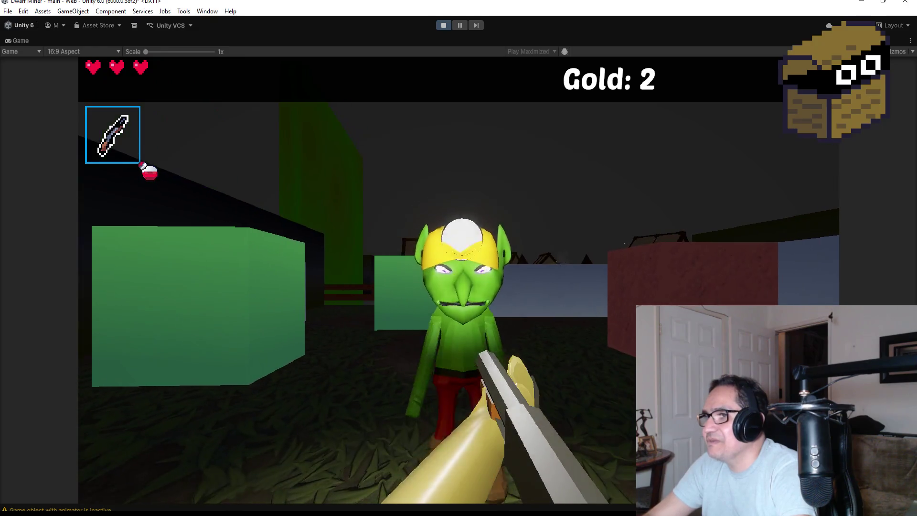
{"action": "key", "text": "f"}
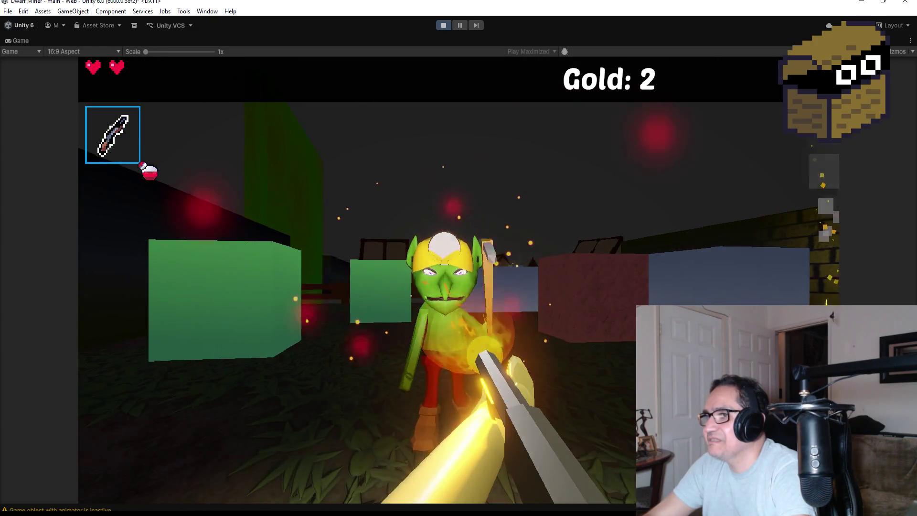
{"action": "key", "text": "f"}
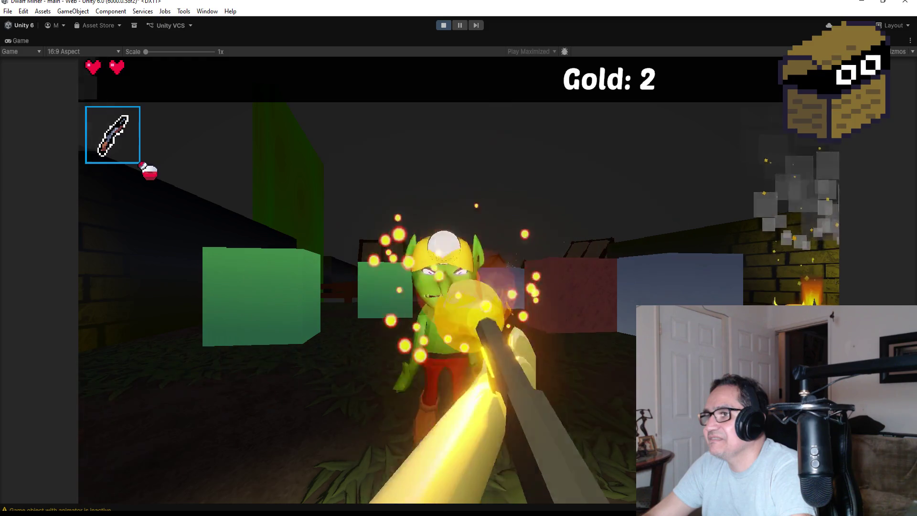
{"action": "key", "text": "f"}
Blast the club-wielding goblin by the campfire with fireballs, then walk up to the campfire.
{"action": "key", "text": "w"}
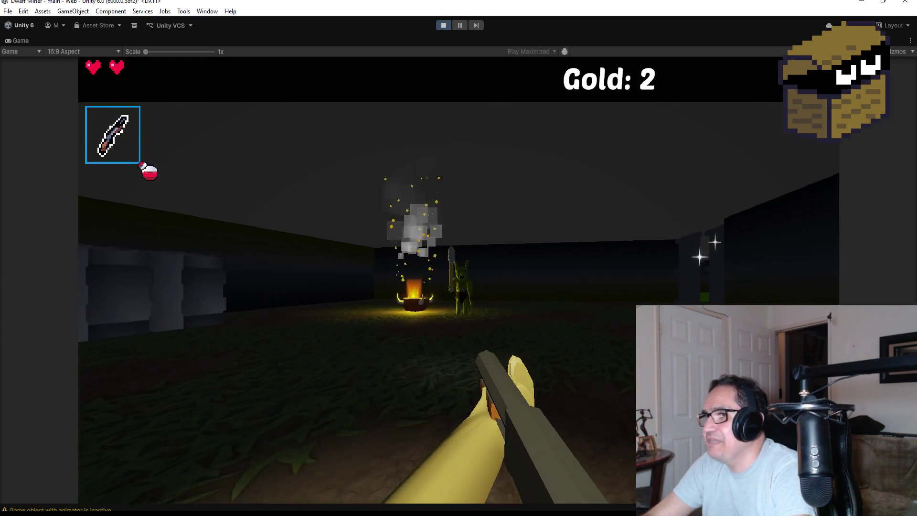
{"action": "key", "text": "f"}
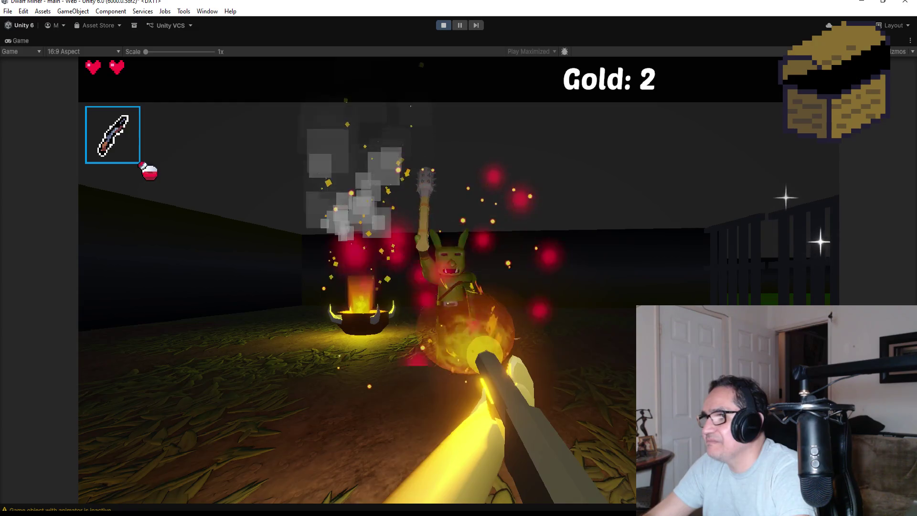
{"action": "key", "text": "f"}
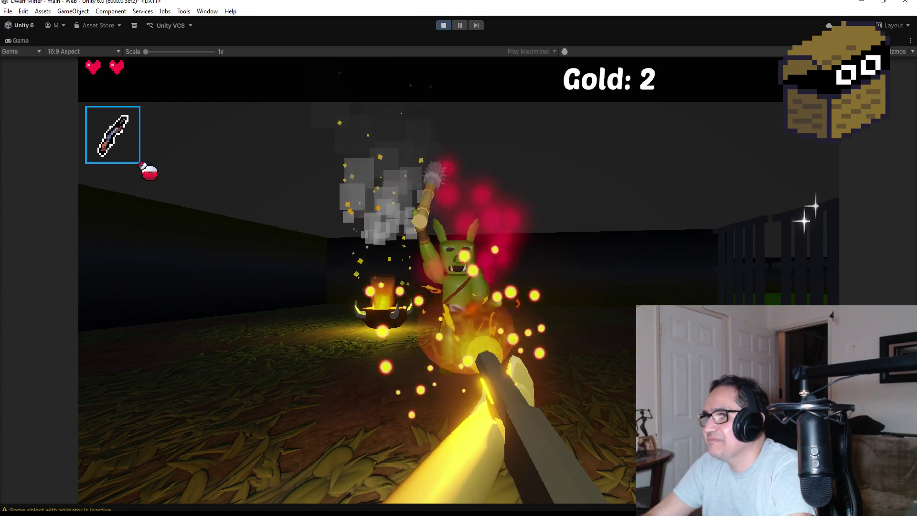
{"action": "key", "text": "f"}
{"action": "key", "text": "f"}
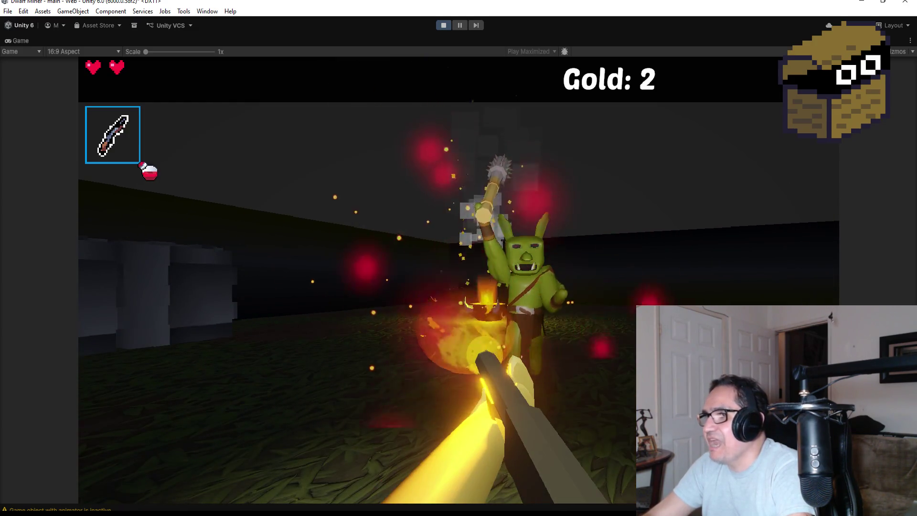
{"action": "key", "text": "f"}
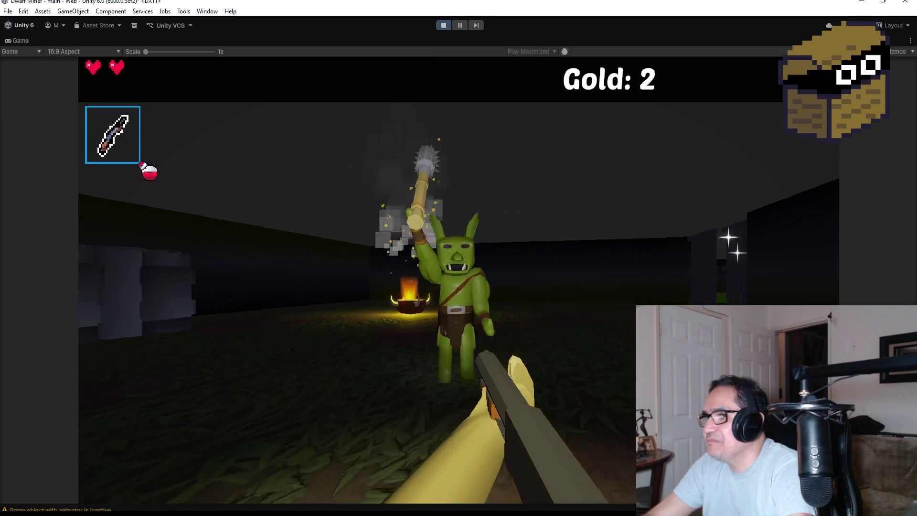
{"action": "key", "text": "f"}
{"action": "key", "text": "f"}
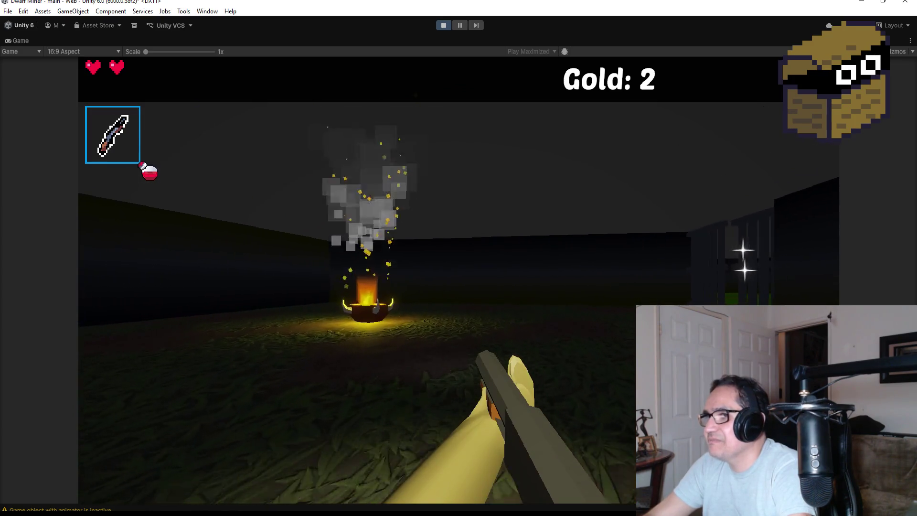
{"action": "key", "text": "w"}
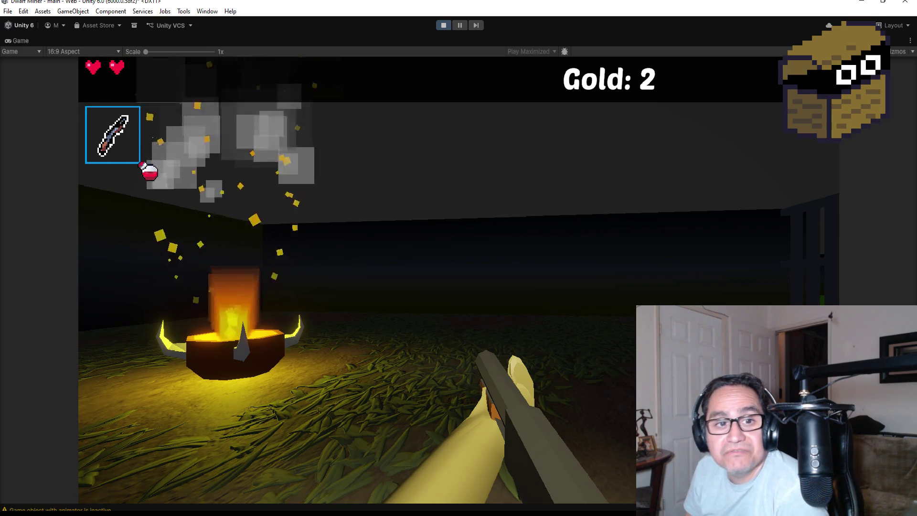
Walk from the campfire to the dark fence and along it up against the stone wall.
{"action": "key", "text": "s"}
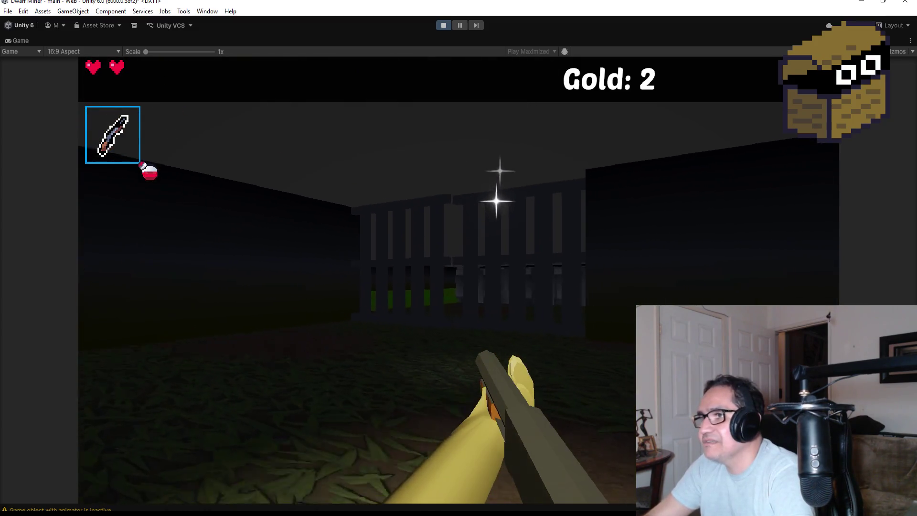
{"action": "key", "text": "w"}
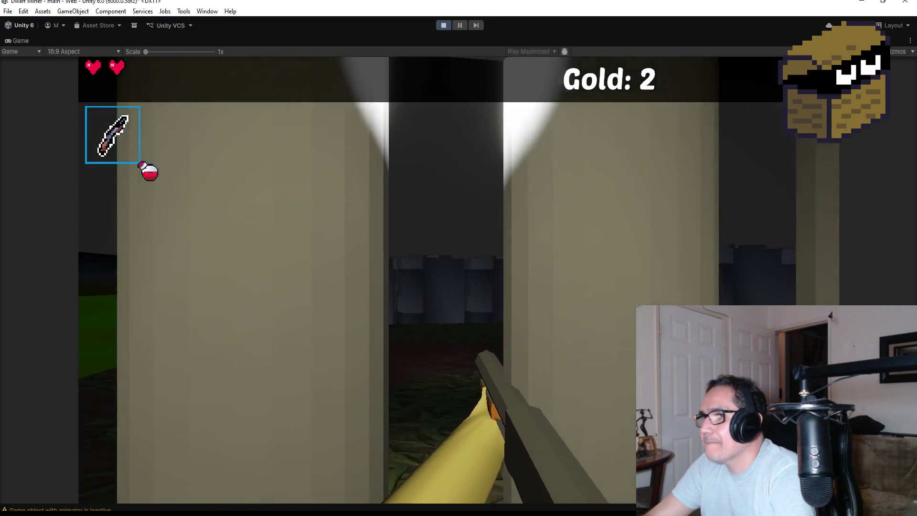
{"action": "key", "text": "s"}
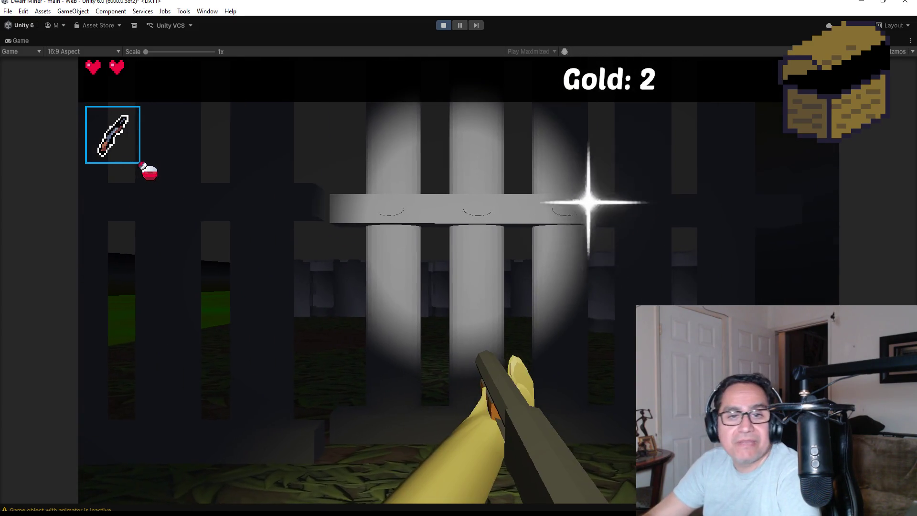
{"action": "key", "text": "w"}
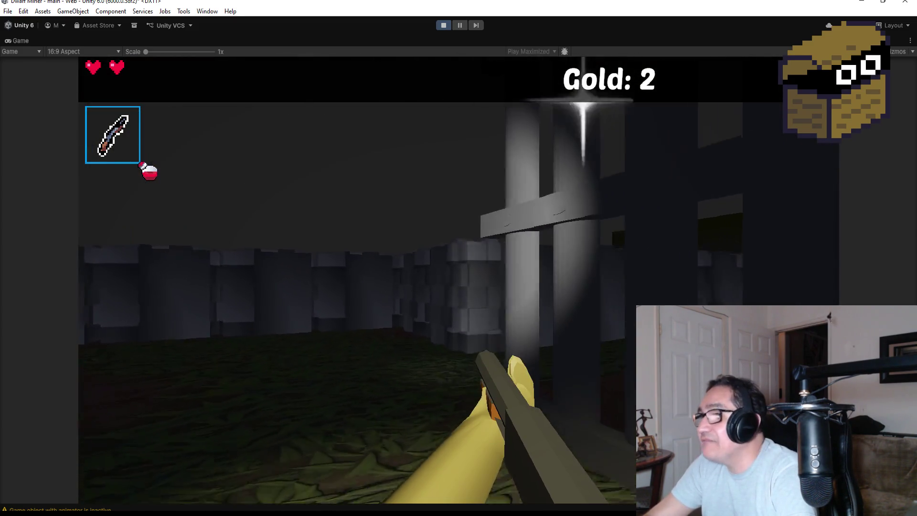
{"action": "key", "text": "w"}
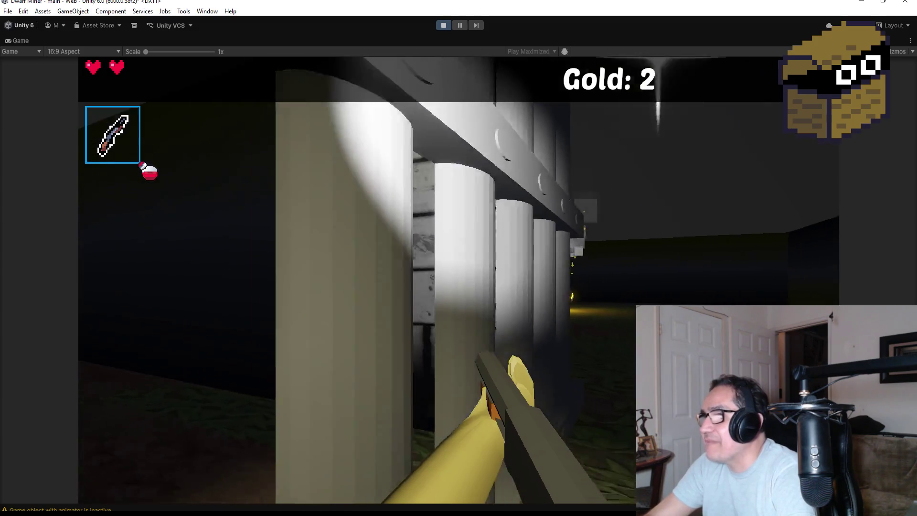
{"action": "key", "text": "w"}
{"action": "key", "text": "w"}
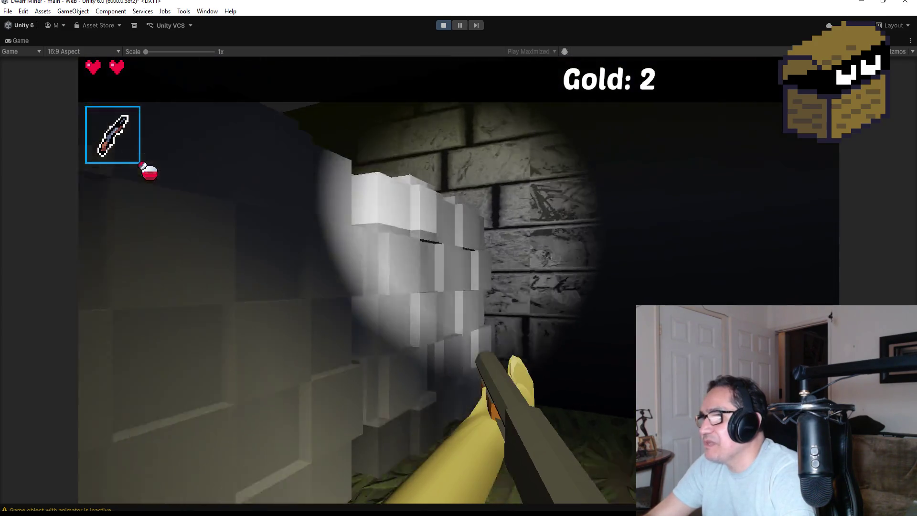
Move past the fence posts into the open grass field and turn to face the goblin.
{"action": "key", "text": "w"}
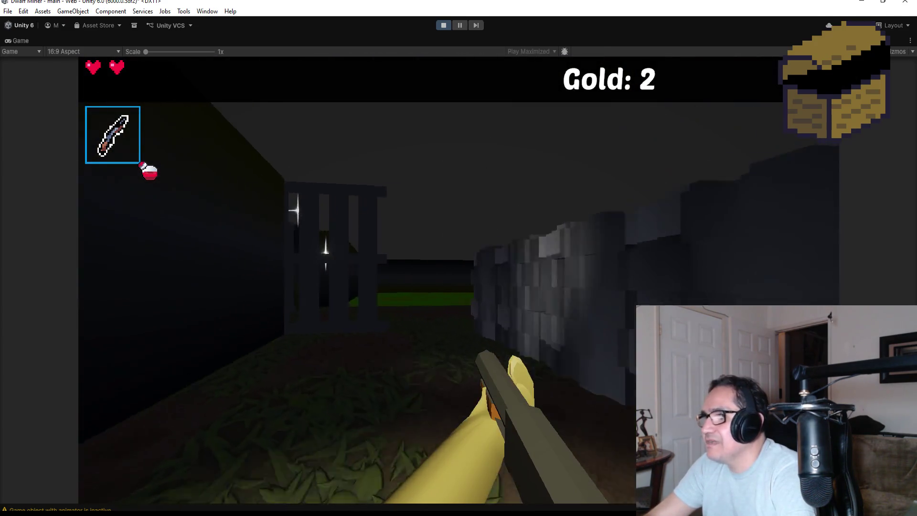
{"action": "key", "text": "w"}
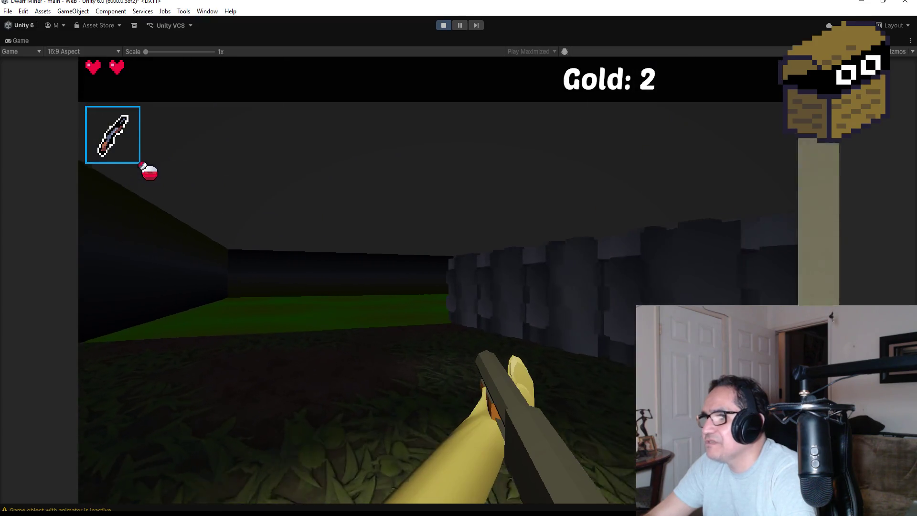
{"action": "key", "text": "w"}
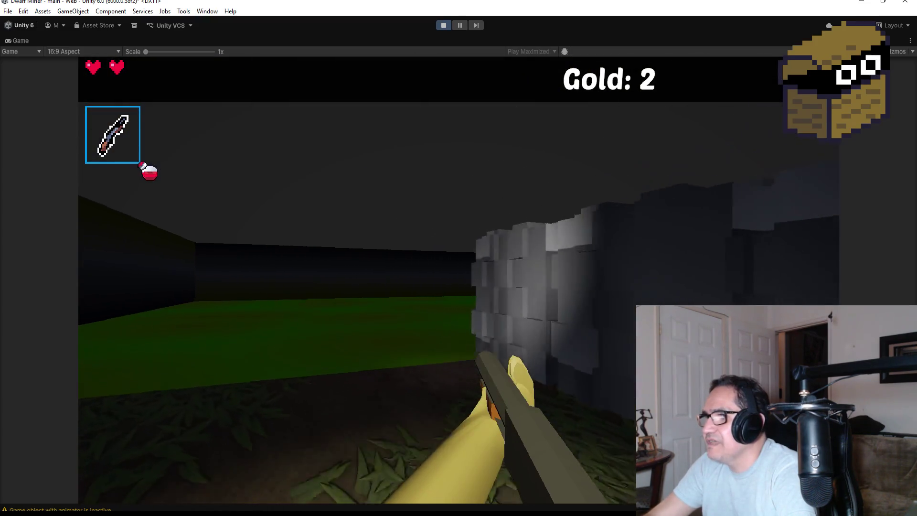
{"action": "key", "text": "w"}
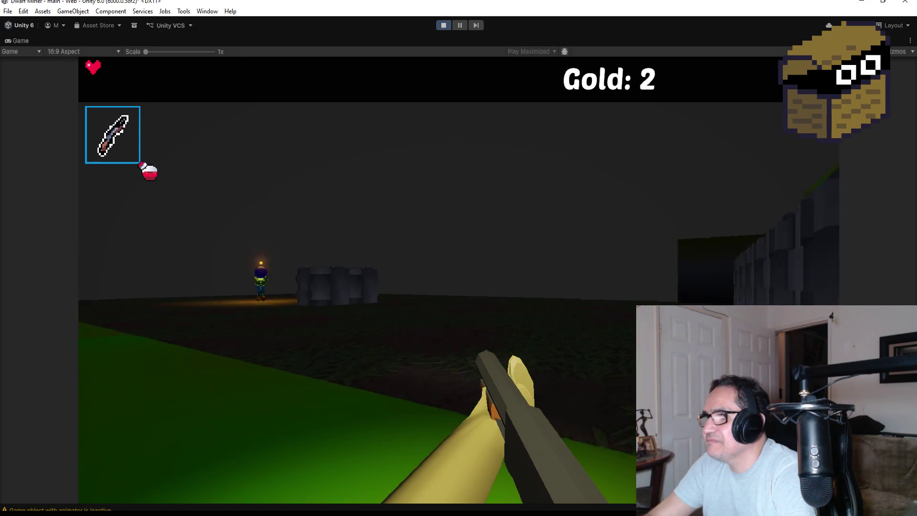
{"action": "key", "text": "w"}
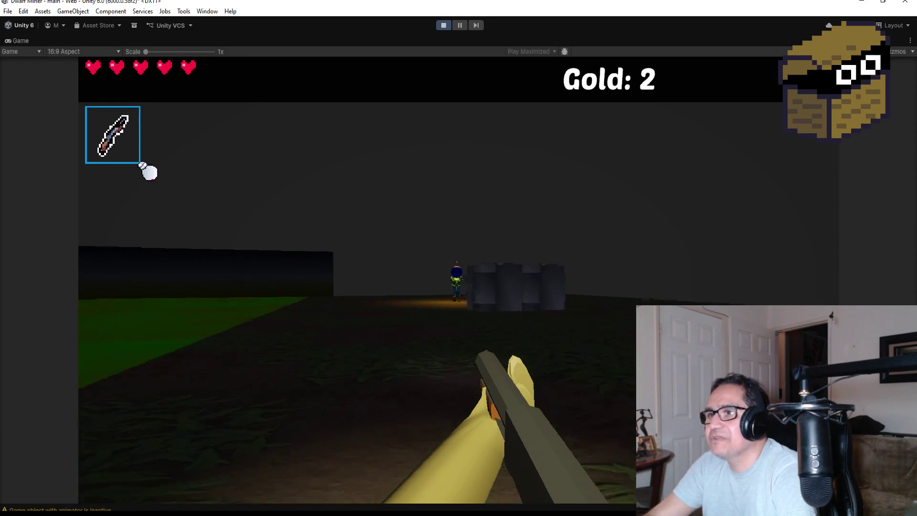
{"action": "key", "text": "a"}
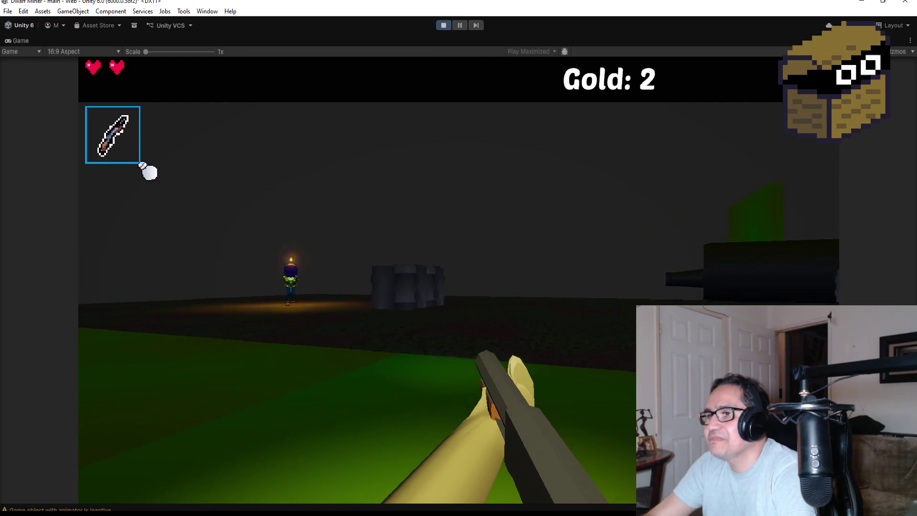
{"action": "key", "text": "a"}
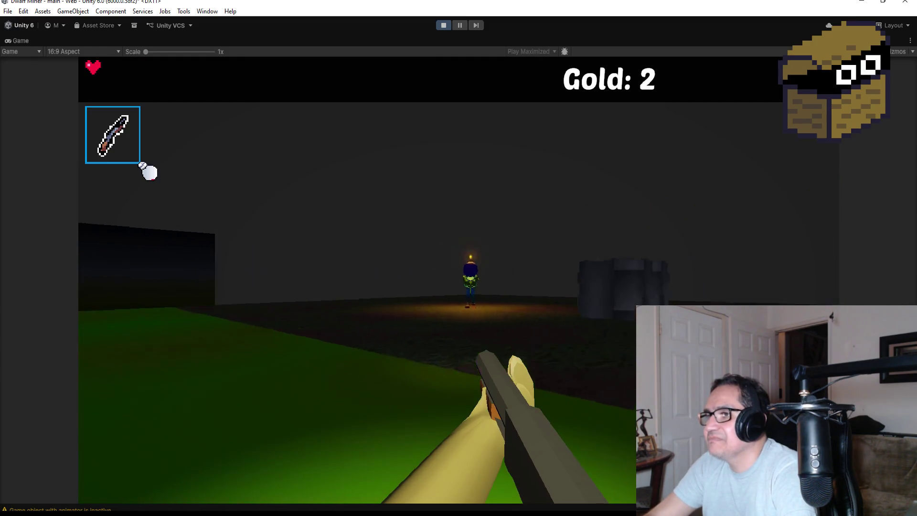
{"action": "key", "text": "d"}
{"action": "key", "text": "a"}
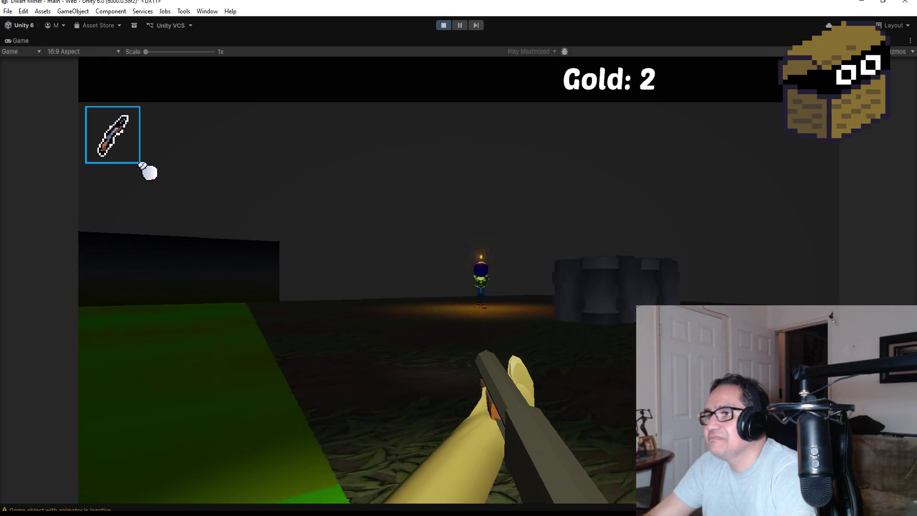
{"action": "key", "text": "a"}
{"action": "key", "text": "d"}
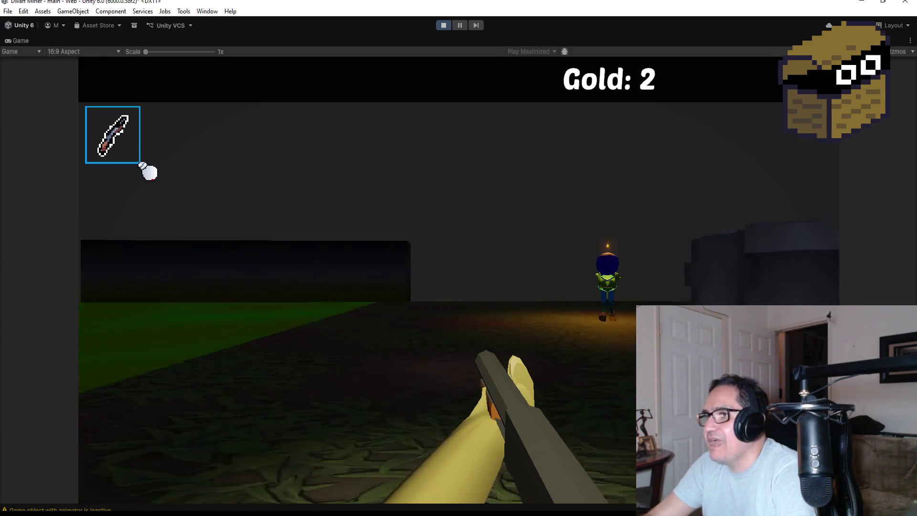
Attack the goblin and strike the bomb to make it explode.
{"action": "left_click", "coordinate": [143, 168]}
{"action": "key", "text": "d"}
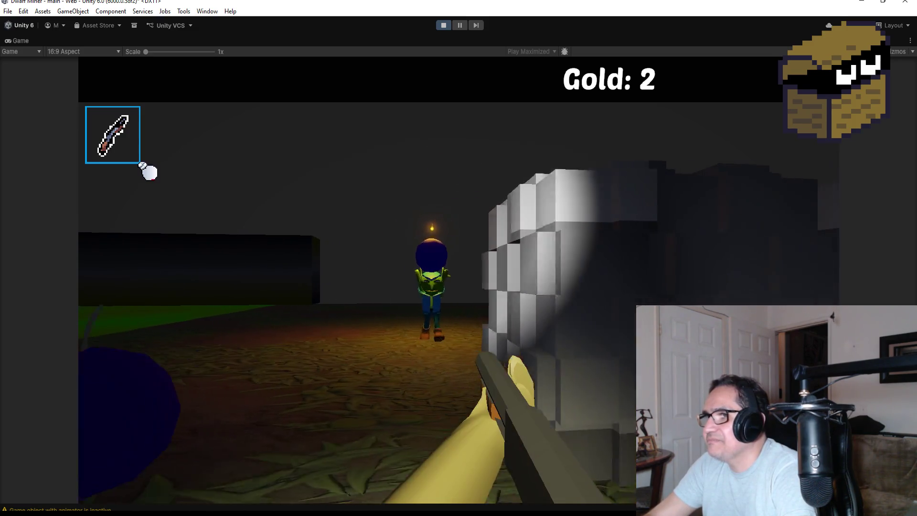
{"action": "key", "text": "a"}
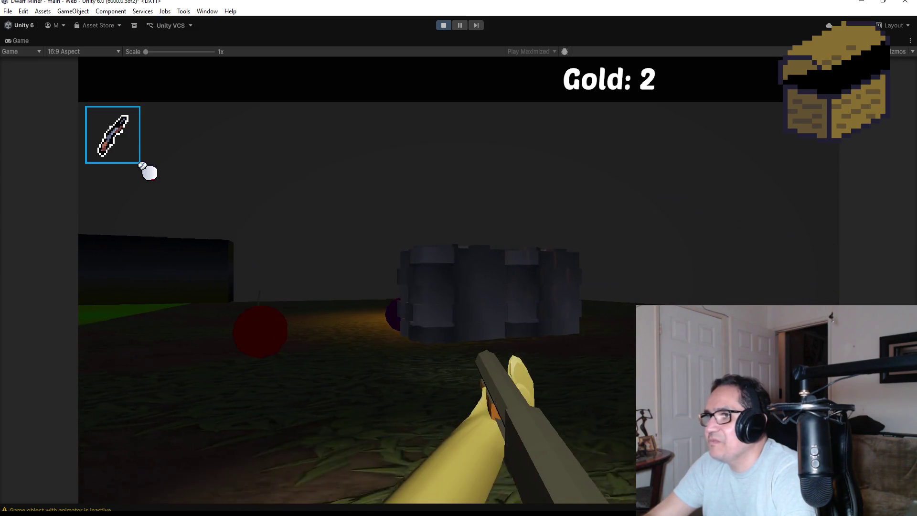
{"action": "key", "text": "a"}
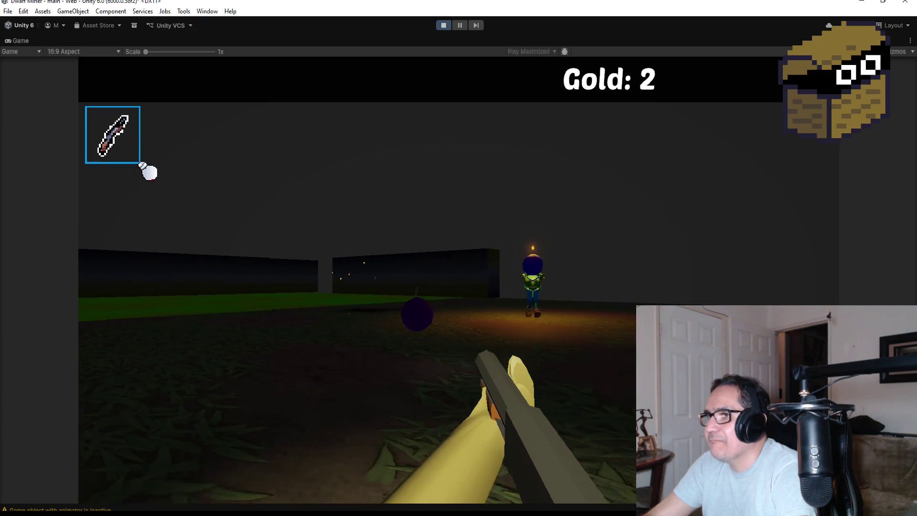
{"action": "left_click", "coordinate": [143, 167]}
{"action": "key", "text": "a"}
{"action": "key", "text": "a"}
Throw a bomb at the wall, collect gold up to 8, and stop the play-test.
{"action": "key", "text": "2"}
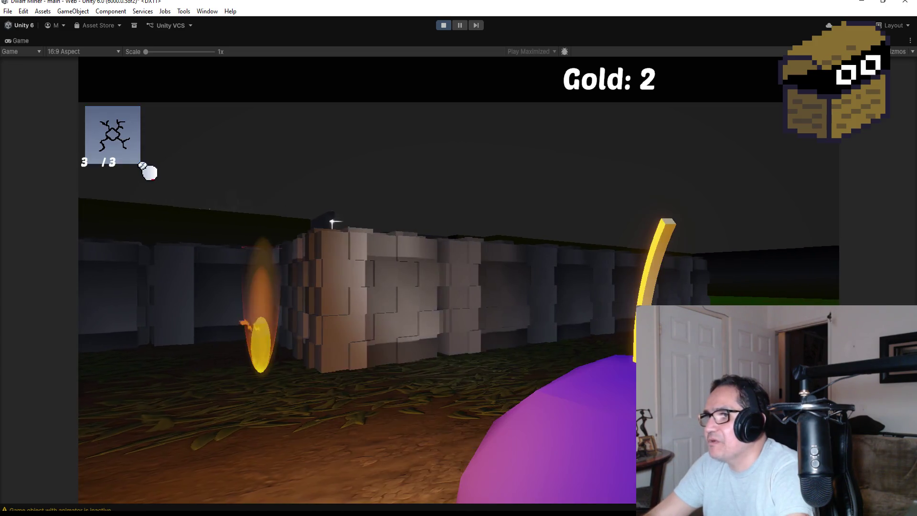
{"action": "left_click", "coordinate": [143, 167]}
{"action": "key", "text": "1"}
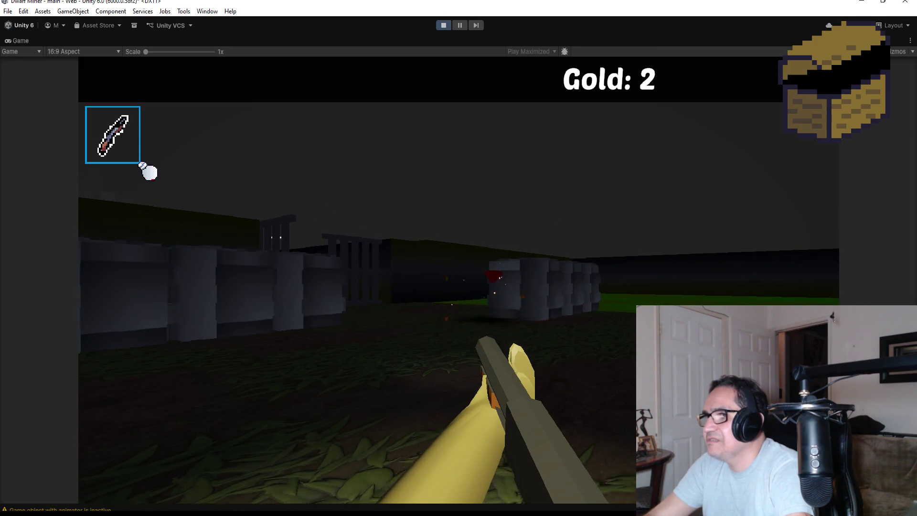
{"action": "key", "text": "w"}
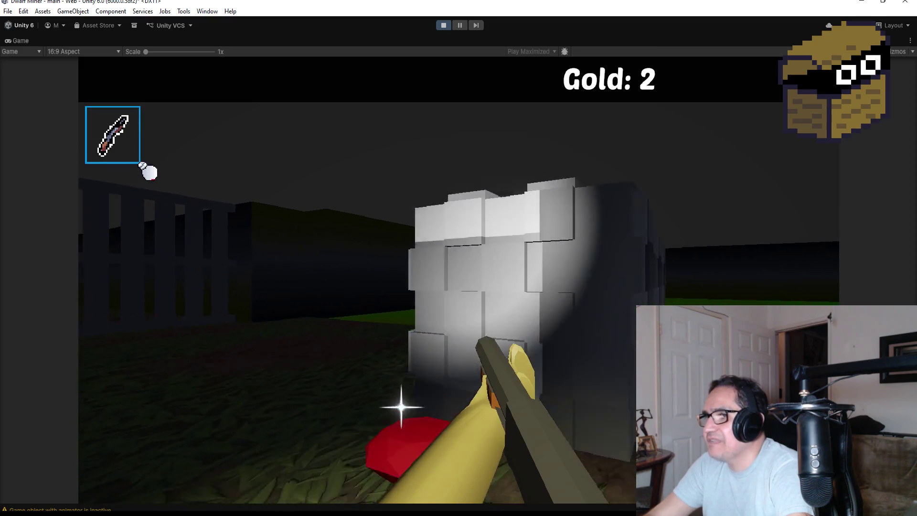
{"action": "key", "text": "w"}
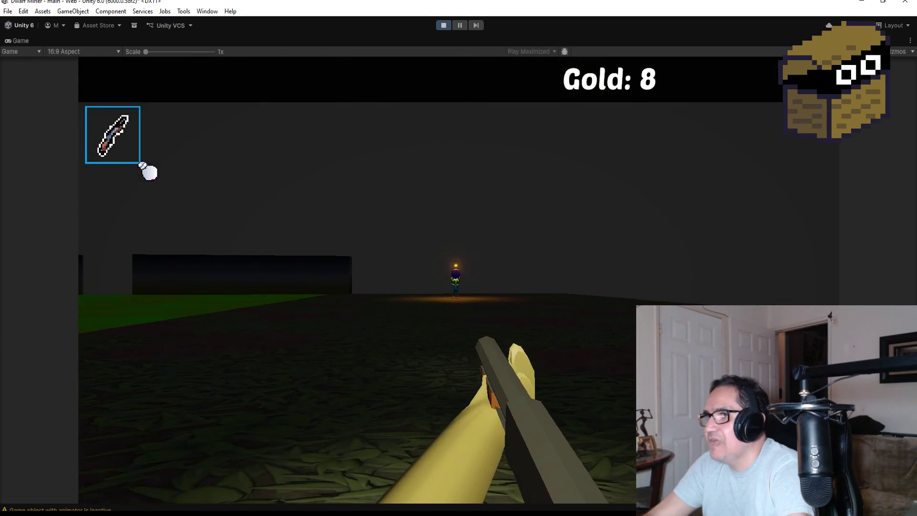
{"action": "key", "text": "Escape"}
{"action": "left_click", "coordinate": [441, 26]}
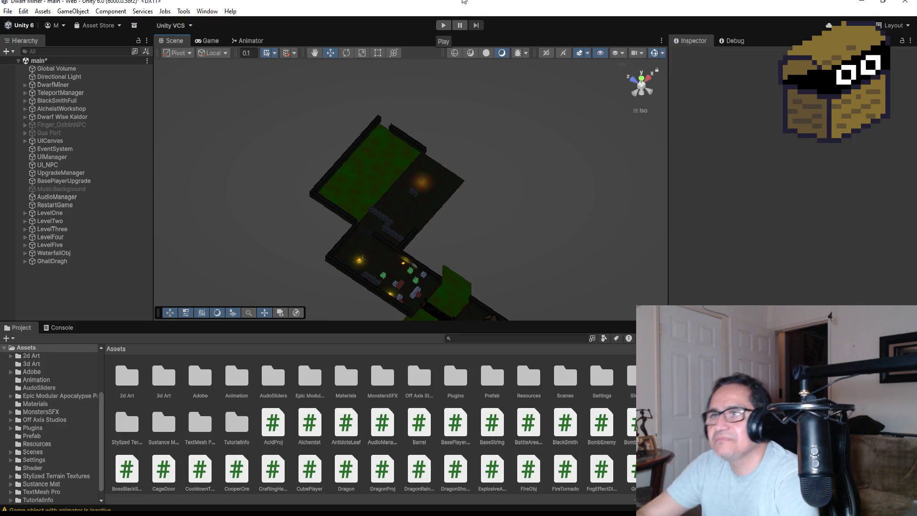
Save the main scene with File > Save.
{"action": "left_click", "coordinate": [6, 16]}
{"action": "left_click", "coordinate": [26, 58]}
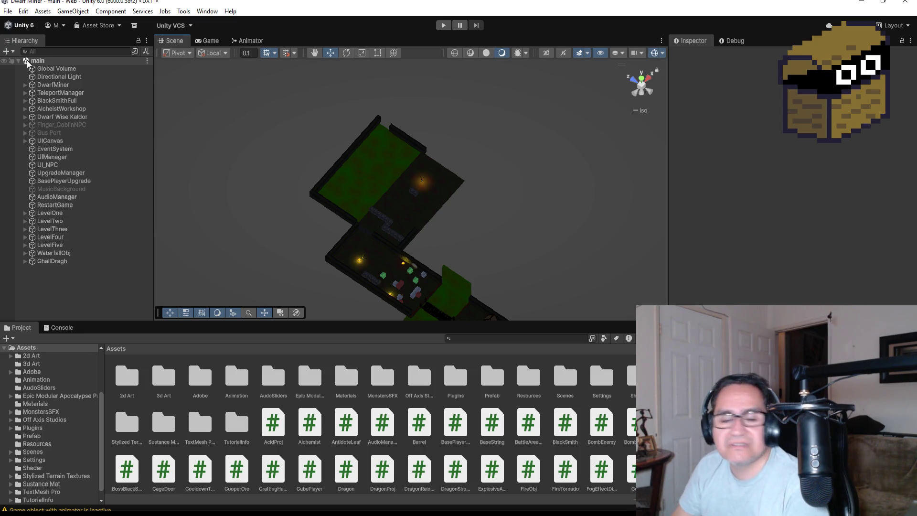
{"action": "scroll", "coordinate": [391, 194], "scroll_direction": "up", "scroll_amount": 5}
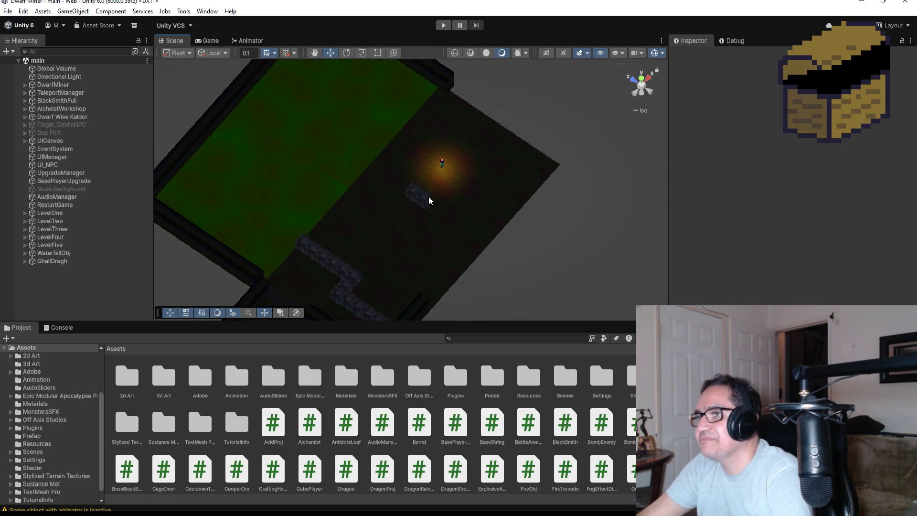
Frame the Area2 rock cube SuperHardCube (42), then select the water plane PlaneWater (2).
{"action": "left_click", "coordinate": [429, 201]}
{"action": "key", "text": "f"}
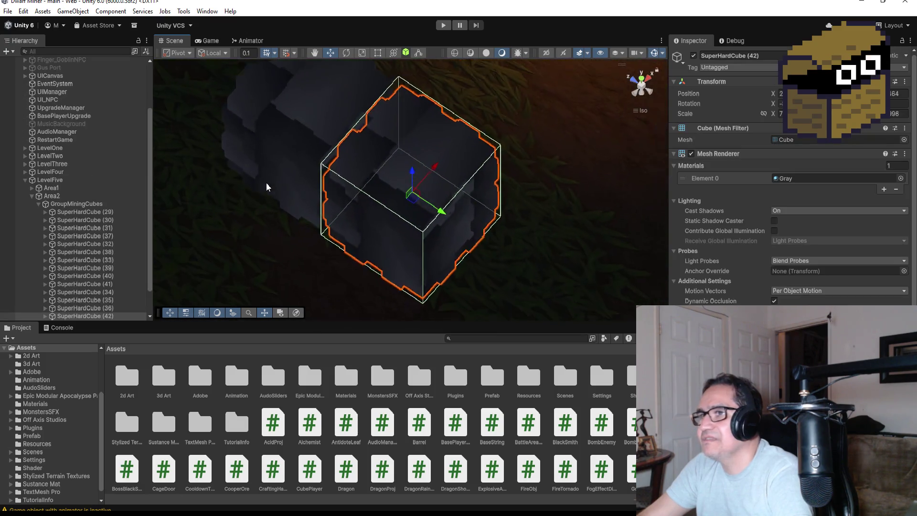
{"action": "scroll", "coordinate": [266, 186], "scroll_direction": "down", "scroll_amount": 10}
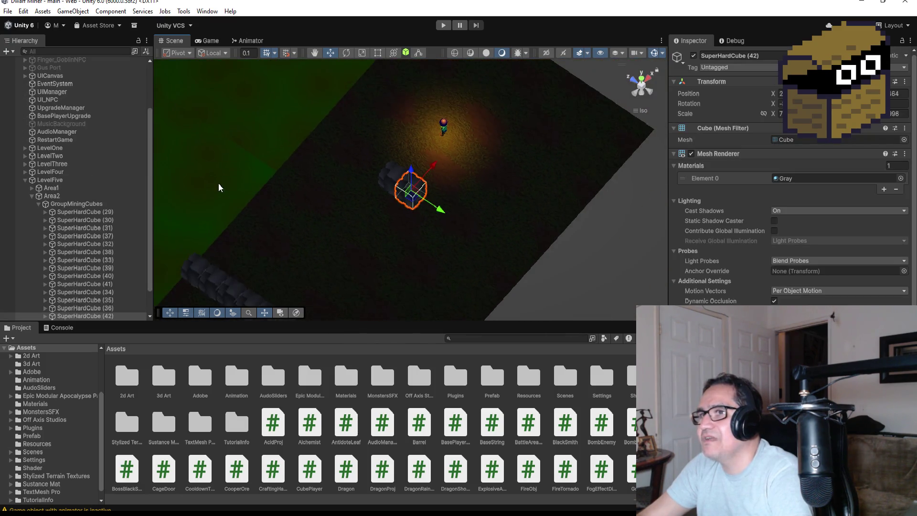
{"action": "left_click", "coordinate": [240, 201]}
{"action": "scroll", "coordinate": [313, 227], "scroll_direction": "down", "scroll_amount": 3}
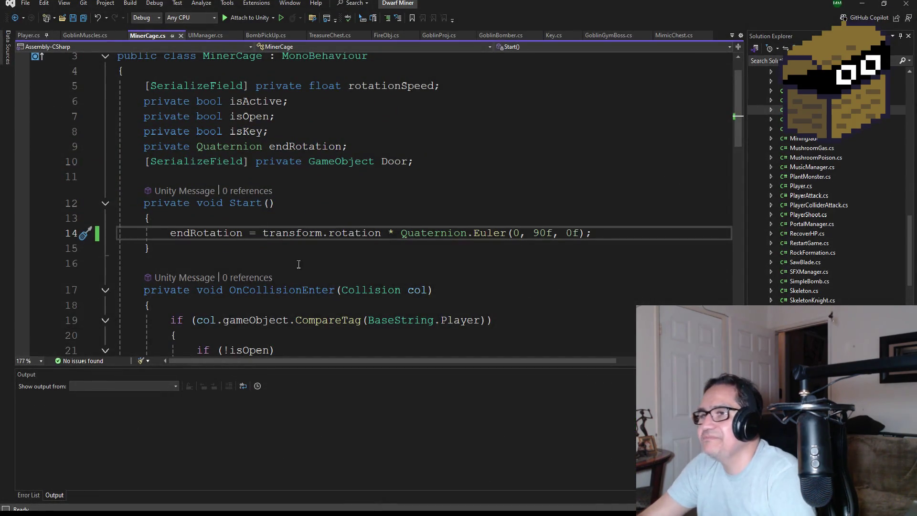
Scroll MinerCage.cs up to its field declarations, then minimize Visual Studio.
{"action": "scroll", "coordinate": [242, 173], "scroll_direction": "up", "scroll_amount": 1}
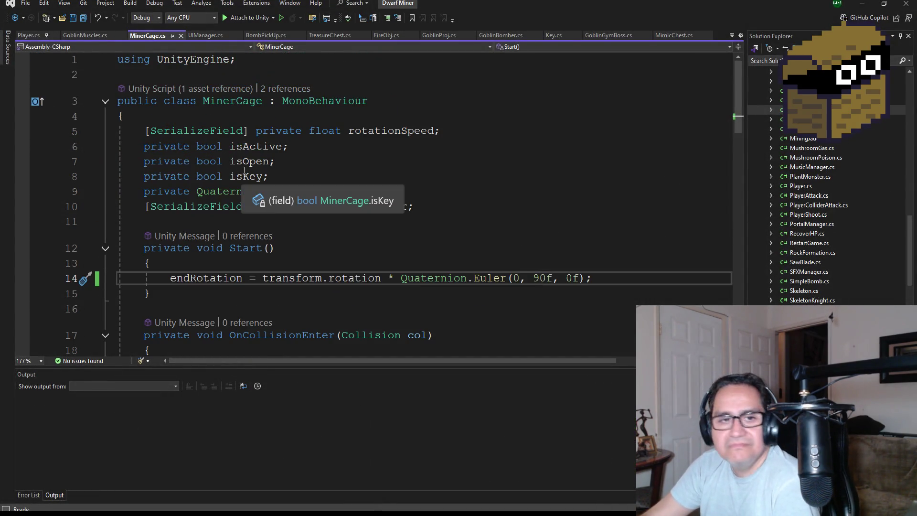
{"action": "left_click", "coordinate": [862, 4]}
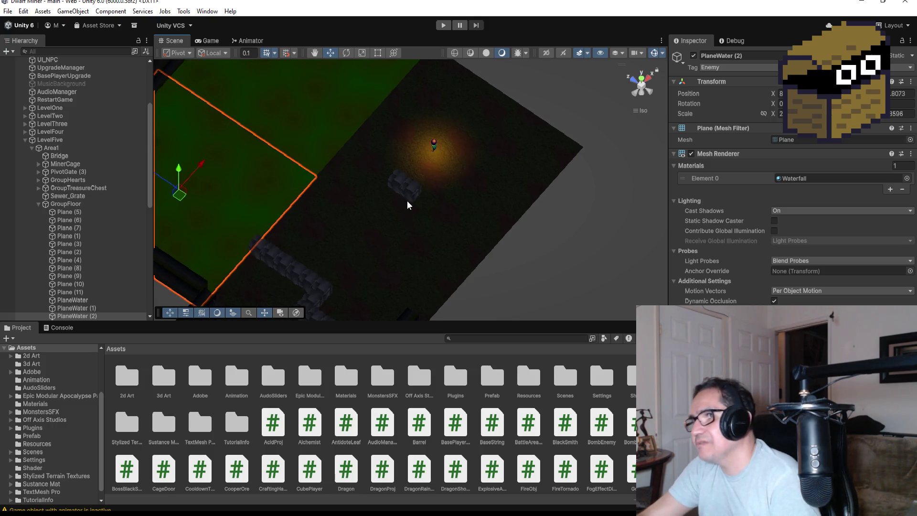
Select two rock cubes along the Area2 path and zoom the Scene view to inspect them.
{"action": "left_click", "coordinate": [398, 186]}
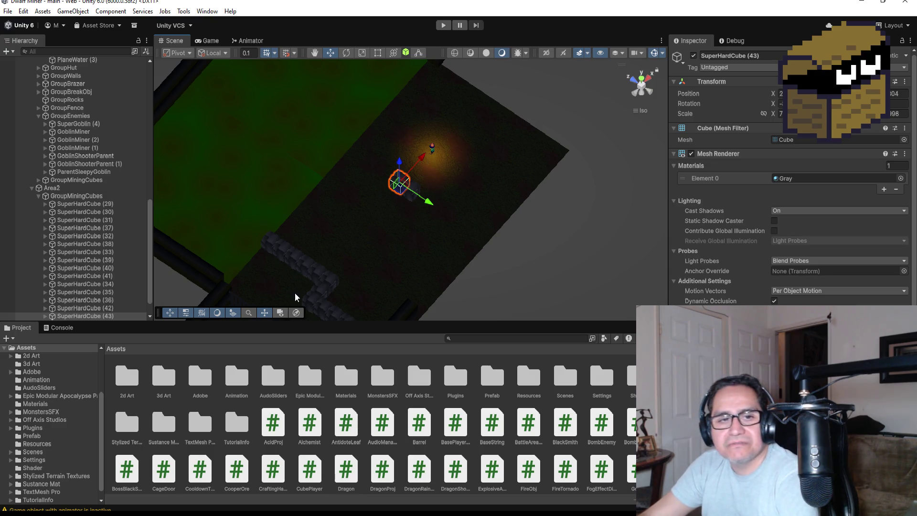
{"action": "left_click", "coordinate": [296, 266]}
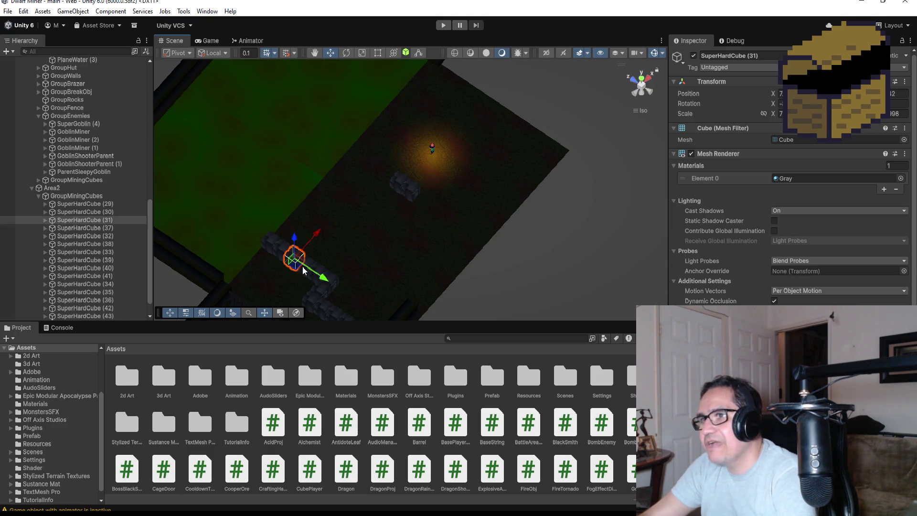
{"action": "scroll", "coordinate": [788, 182], "scroll_direction": "down", "scroll_amount": 3}
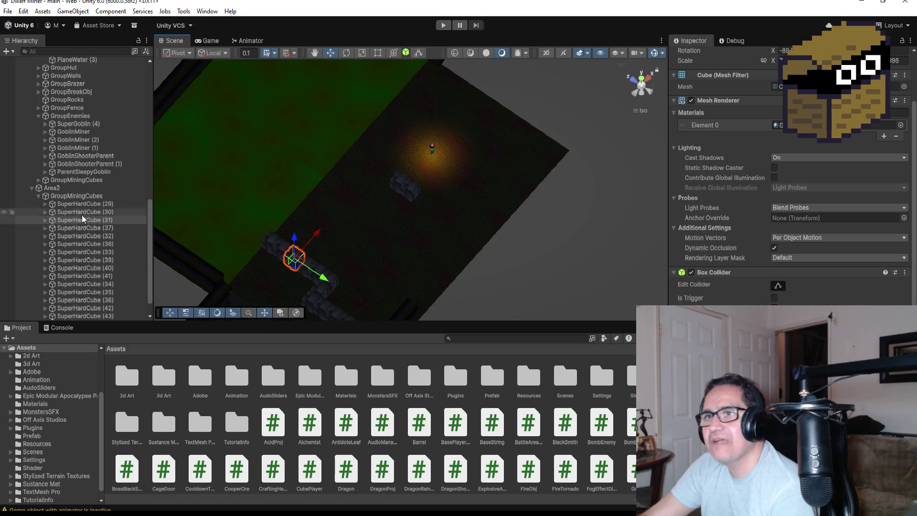
{"action": "scroll", "coordinate": [88, 162], "scroll_direction": "up", "scroll_amount": 3}
{"action": "scroll", "coordinate": [99, 185], "scroll_direction": "down", "scroll_amount": 1}
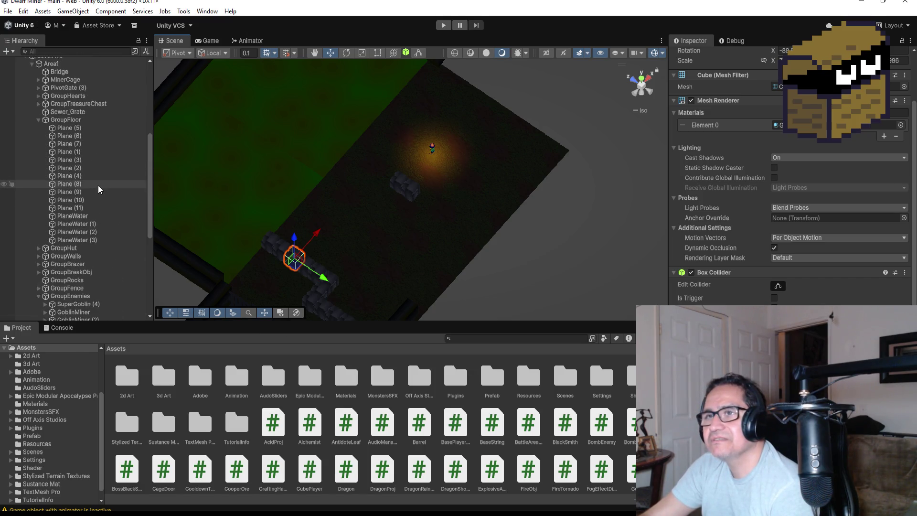
{"action": "scroll", "coordinate": [100, 185], "scroll_direction": "down", "scroll_amount": 2}
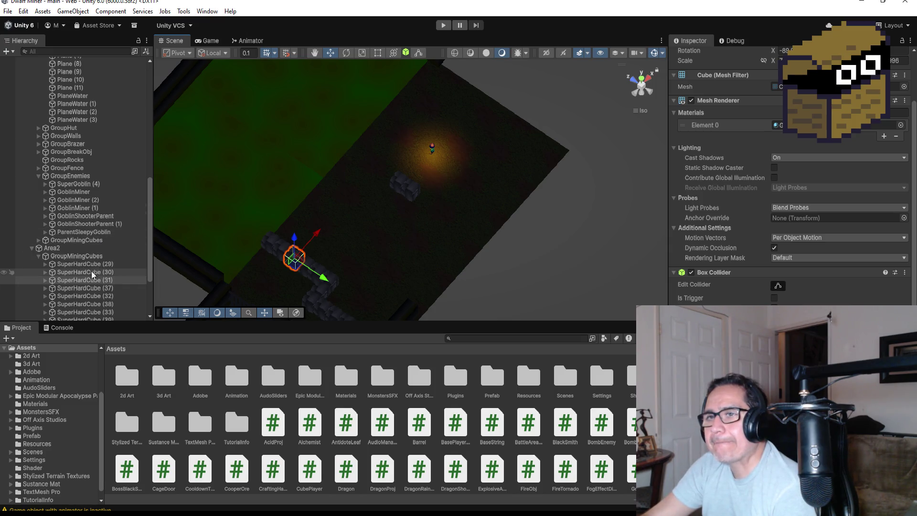
Collapse GroupEnemies and Area2's GroupMiningCubes, then check MiningCube (124) in Area1's GroupMiningCubes.
{"action": "left_click", "coordinate": [38, 175]}
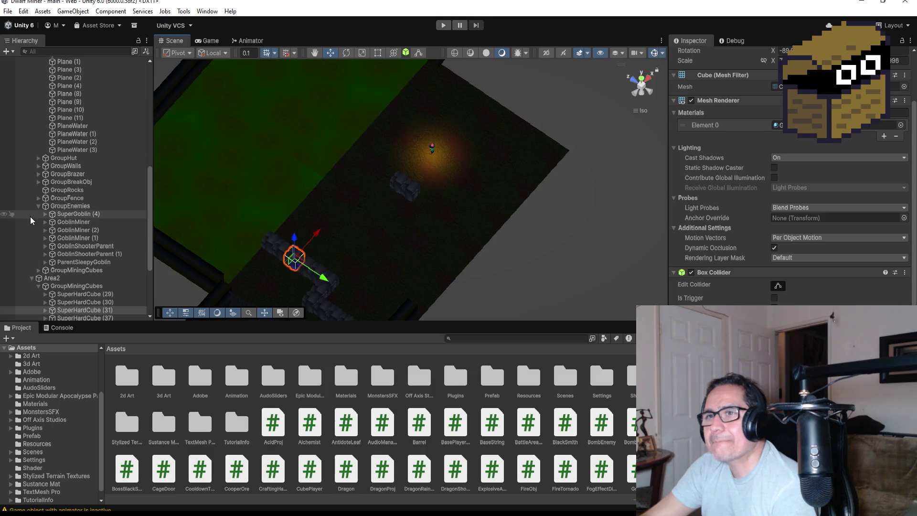
{"action": "left_click", "coordinate": [38, 201]}
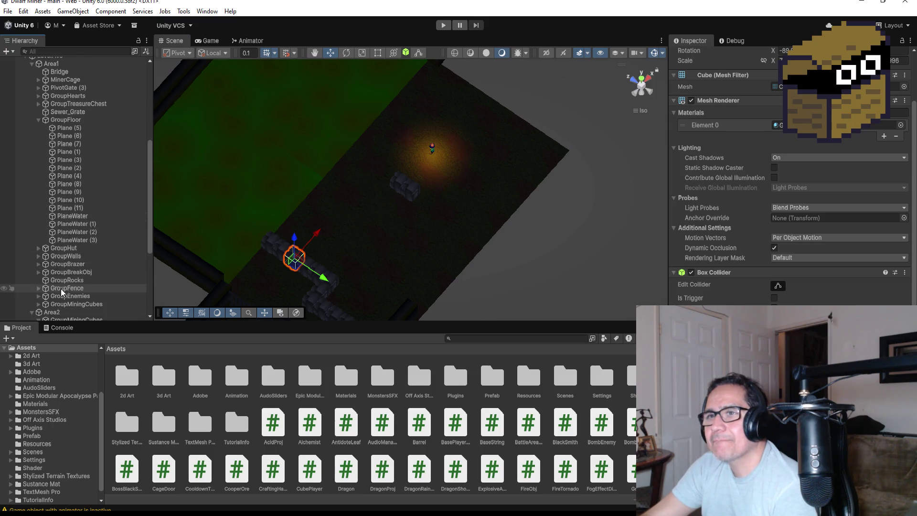
{"action": "scroll", "coordinate": [51, 289], "scroll_direction": "down", "scroll_amount": 3}
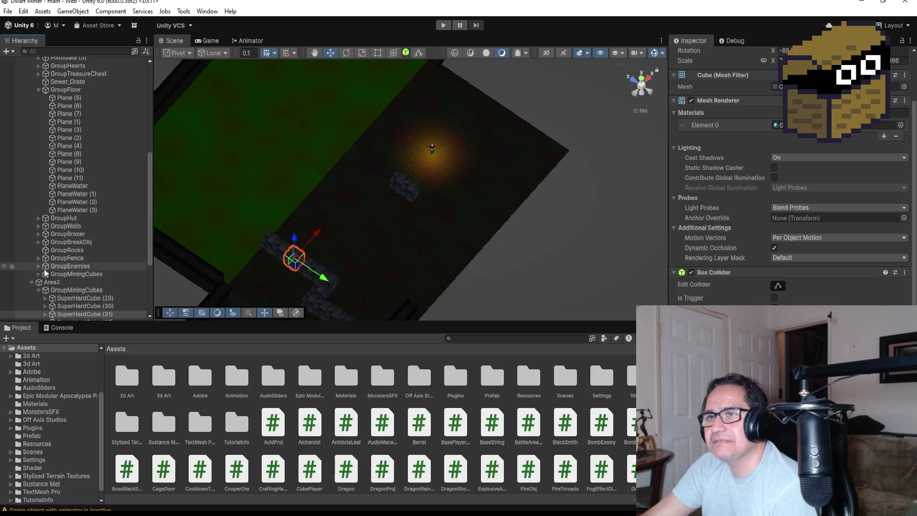
{"action": "left_click", "coordinate": [38, 275]}
{"action": "left_click", "coordinate": [84, 282]}
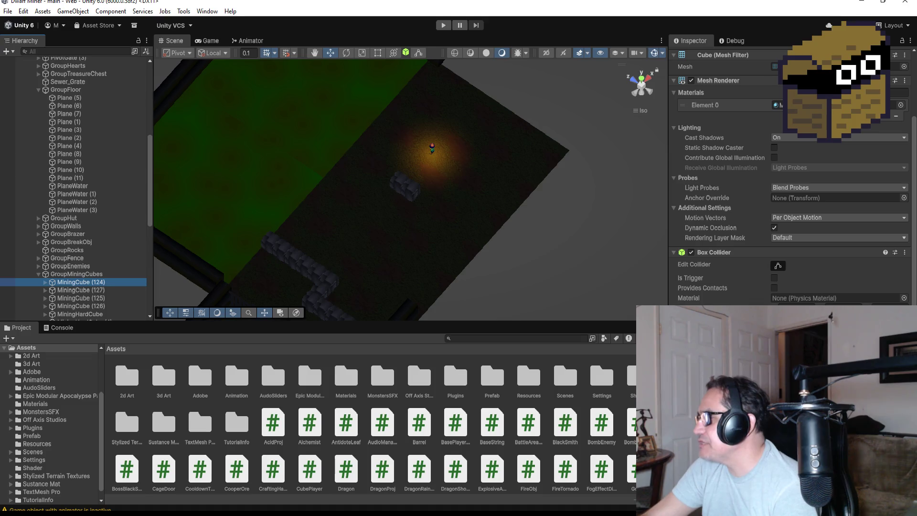
{"action": "left_click", "coordinate": [38, 273]}
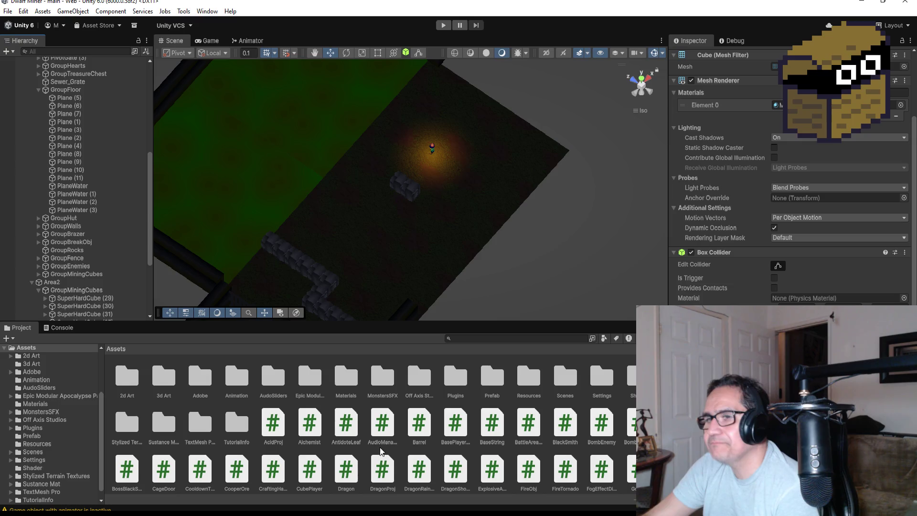
Select SuperHardCube (29) and PlaneWater (2), then zoom the Scene view out over the area.
{"action": "left_click", "coordinate": [271, 241]}
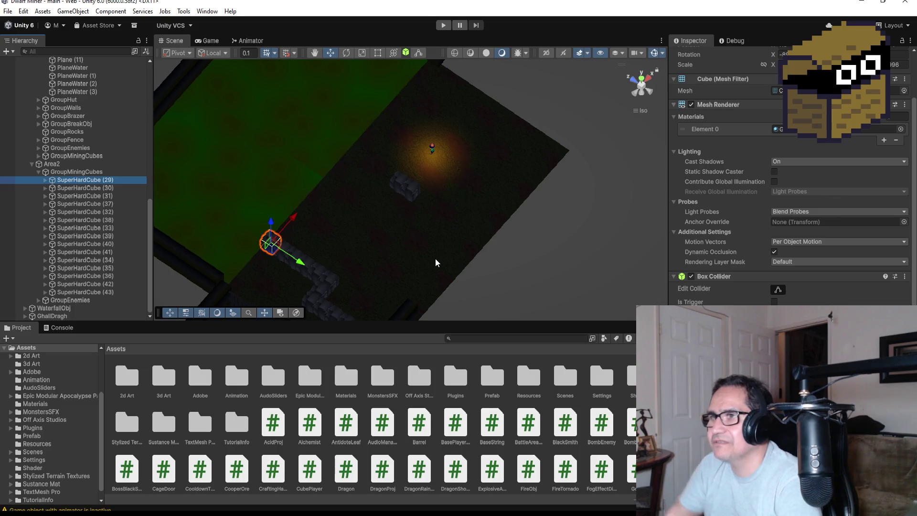
{"action": "left_click", "coordinate": [229, 208]}
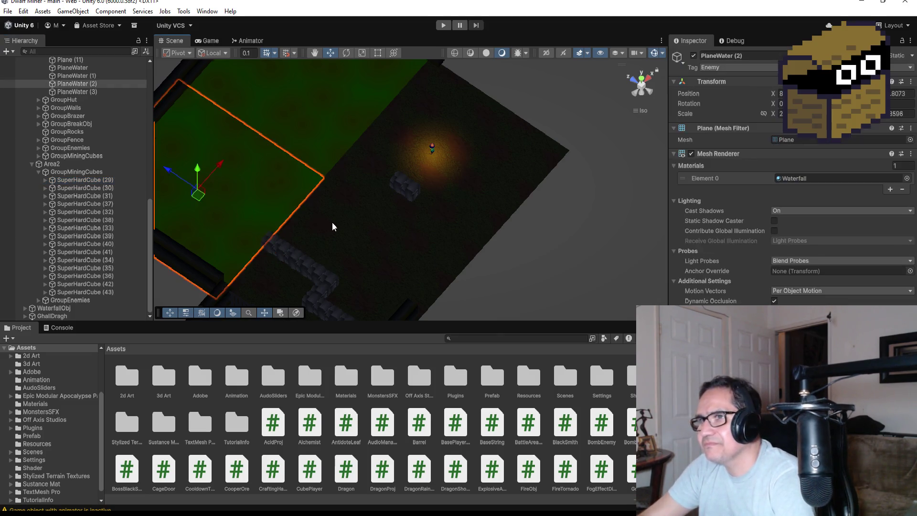
{"action": "scroll", "coordinate": [331, 222], "scroll_direction": "down", "scroll_amount": 5}
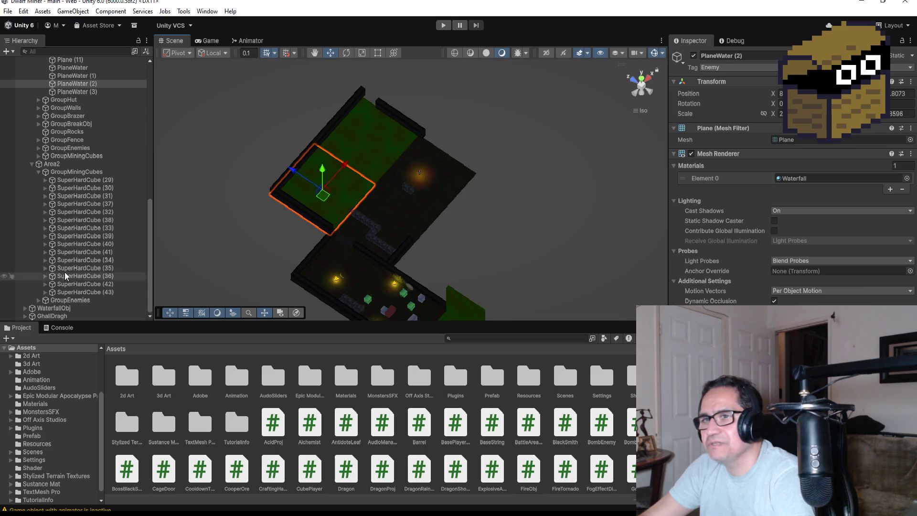
{"action": "scroll", "coordinate": [33, 120], "scroll_direction": "up", "scroll_amount": 8}
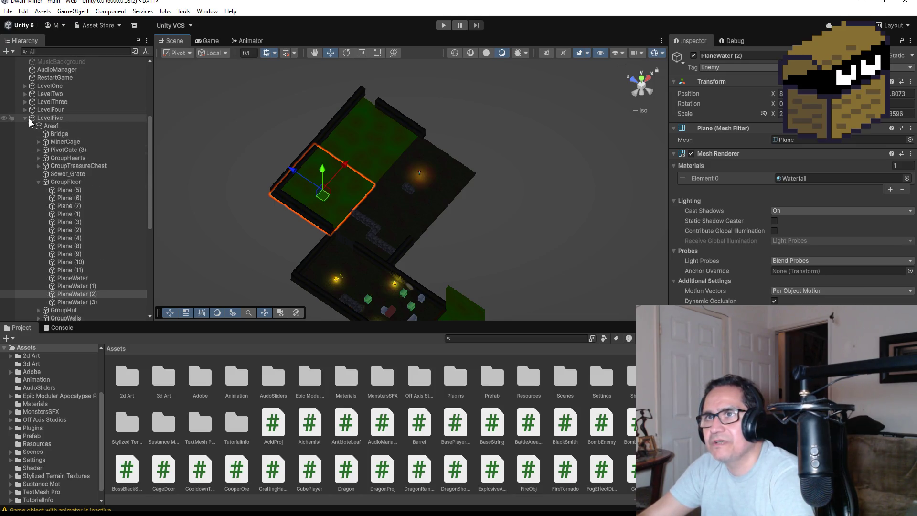
Collapse LevelFive, frame the goblin GhallDragh, orbit down onto it and zoom out.
{"action": "left_click", "coordinate": [25, 118]}
{"action": "left_click", "coordinate": [56, 262]}
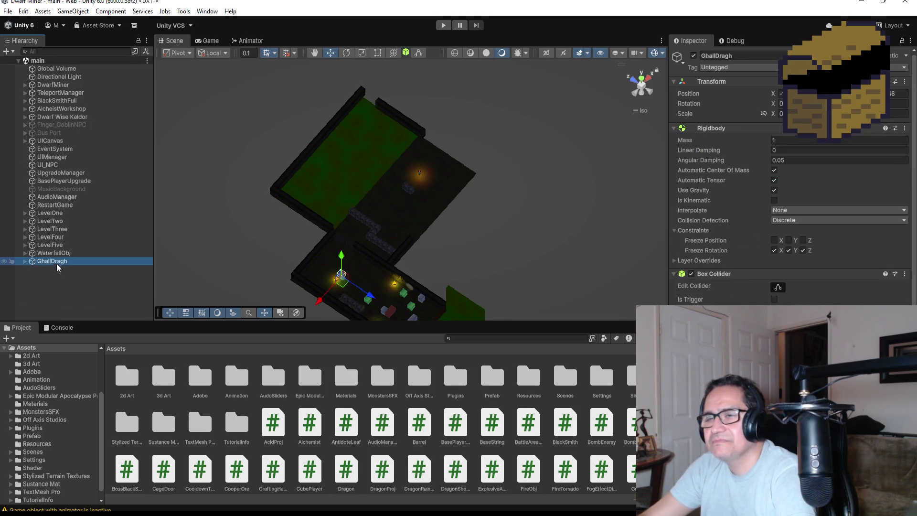
{"action": "double_click", "coordinate": [52, 260]}
{"action": "scroll", "coordinate": [497, 264], "scroll_direction": "down", "scroll_amount": 5}
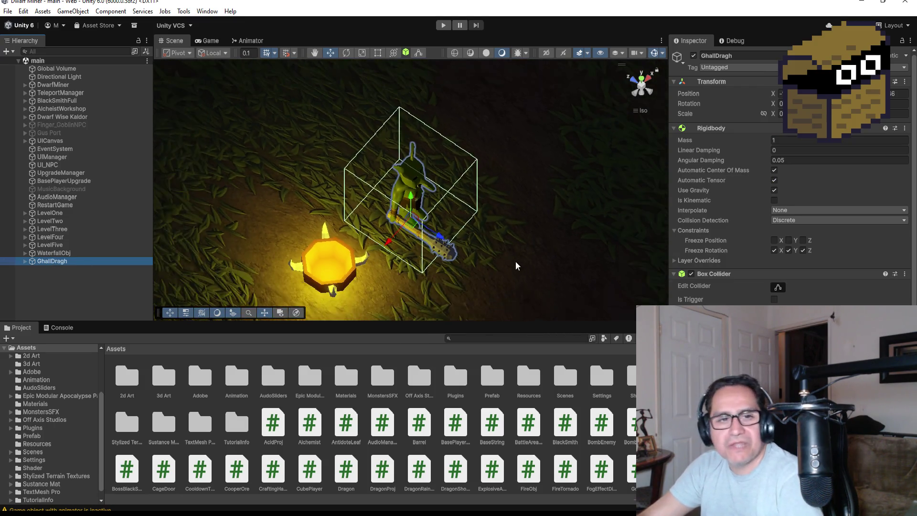
{"action": "left_click_drag", "start_coordinate": [508, 271], "coordinate": [413, 226]}
{"action": "scroll", "coordinate": [546, 287], "scroll_direction": "down", "scroll_amount": 6}
{"action": "scroll", "coordinate": [537, 257], "scroll_direction": "down", "scroll_amount": 8}
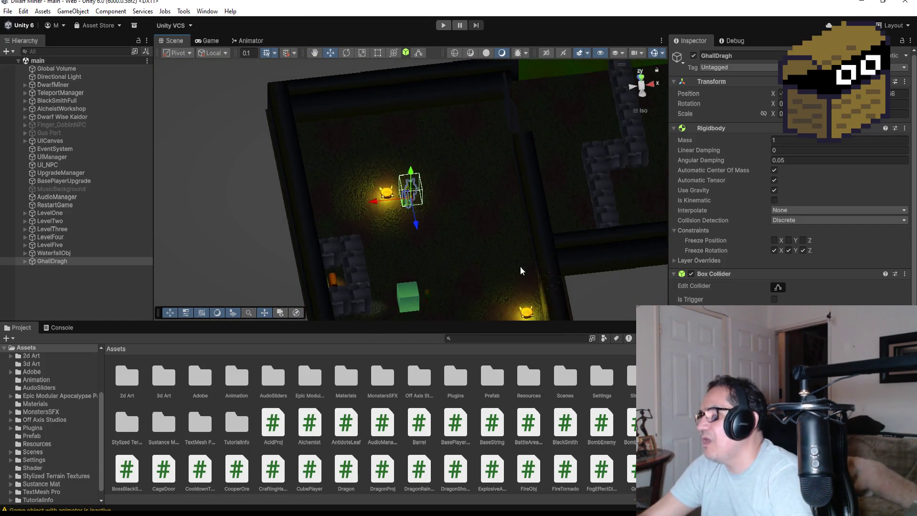
{"action": "scroll", "coordinate": [595, 191], "scroll_direction": "down", "scroll_amount": 3}
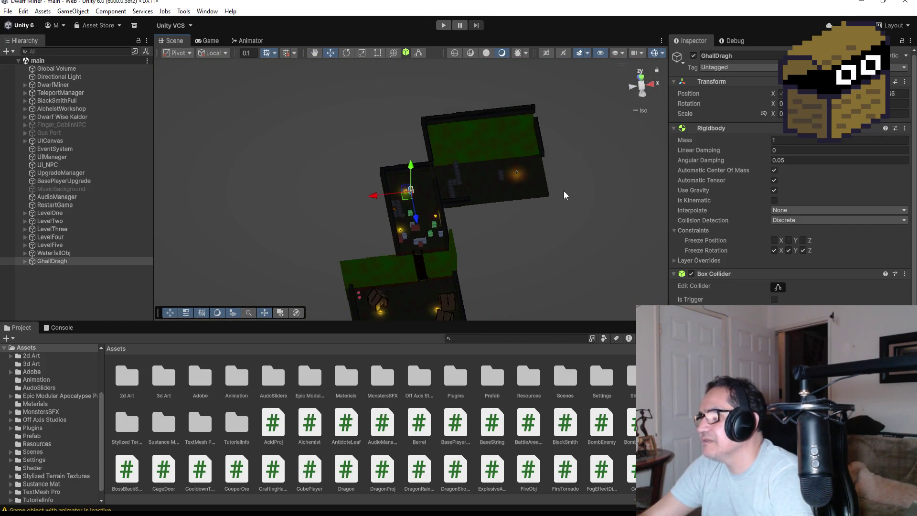
Select Plane (11), switch the Scene to Top view, then bring up the reference folder.
{"action": "left_click", "coordinate": [543, 190]}
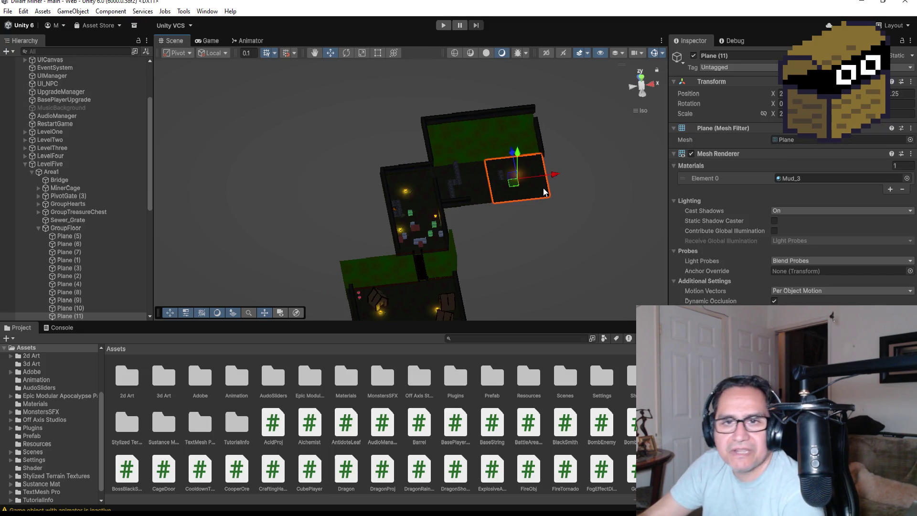
{"action": "scroll", "coordinate": [556, 195], "scroll_direction": "down", "scroll_amount": 2}
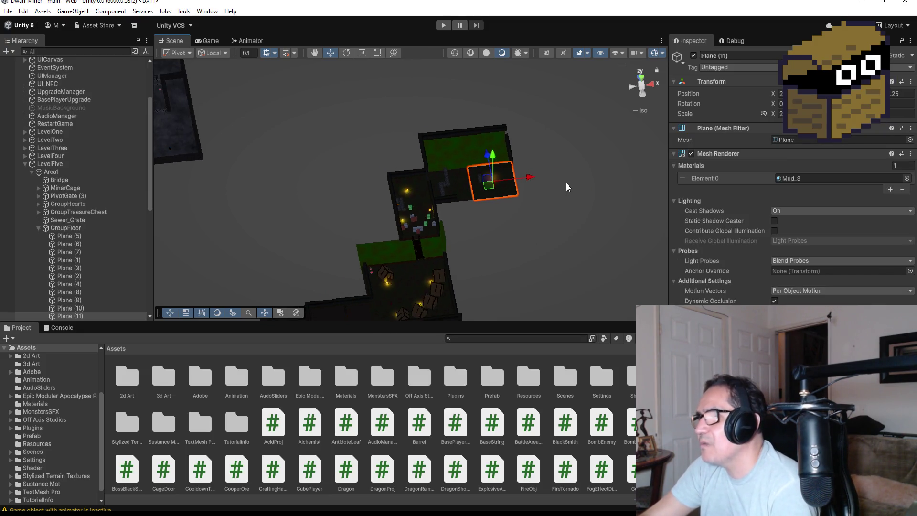
{"action": "scroll", "coordinate": [573, 182], "scroll_direction": "up", "scroll_amount": 2}
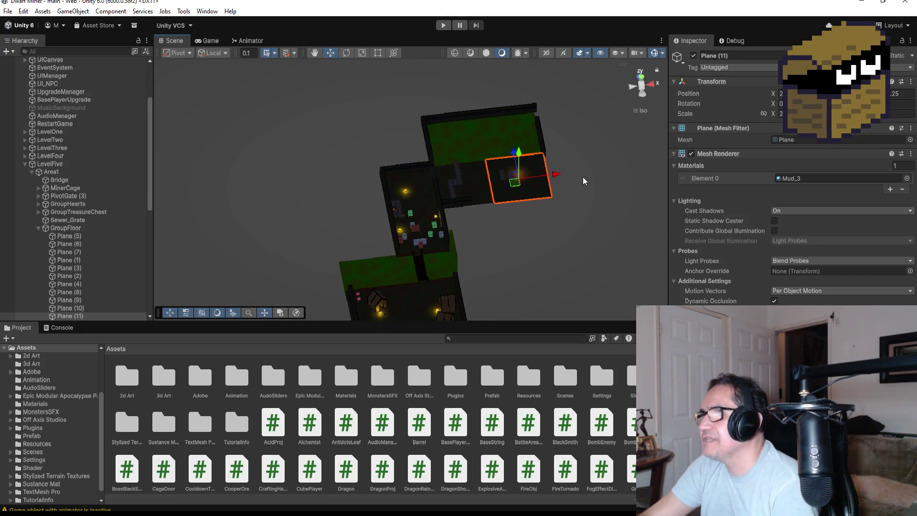
{"action": "left_click", "coordinate": [642, 80]}
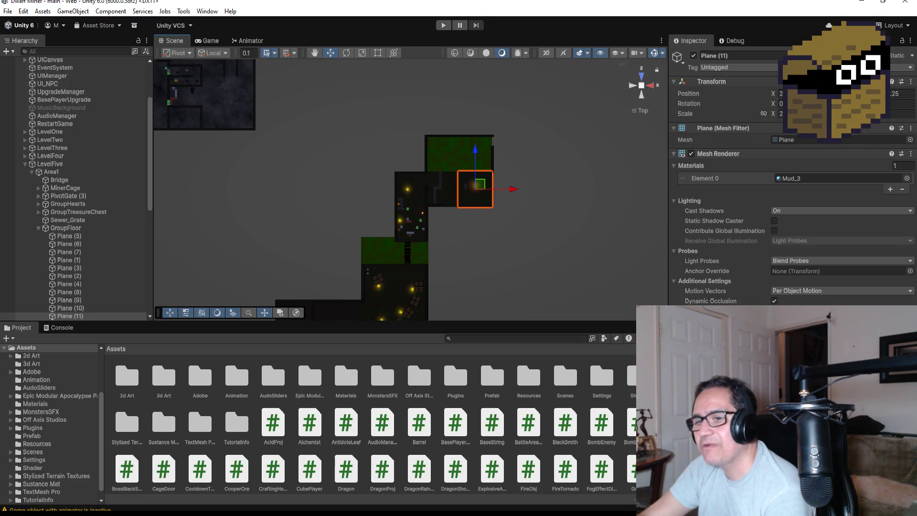
{"action": "key", "text": "alt+Tab"}
{"action": "scroll", "coordinate": [328, 267], "scroll_direction": "up", "scroll_amount": 5}
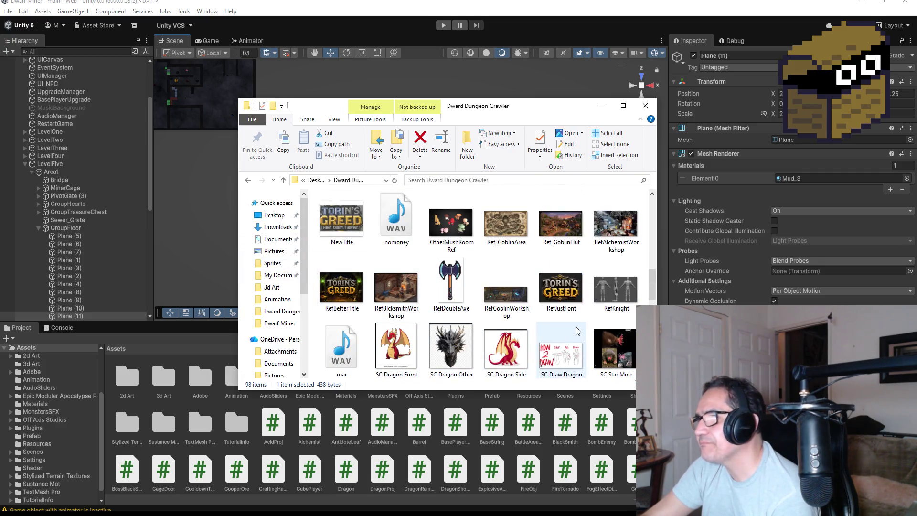
Open the Ref_GoblinArea image from the Dward Dungeon Crawler folder.
{"action": "scroll", "coordinate": [573, 341], "scroll_direction": "down", "scroll_amount": 2}
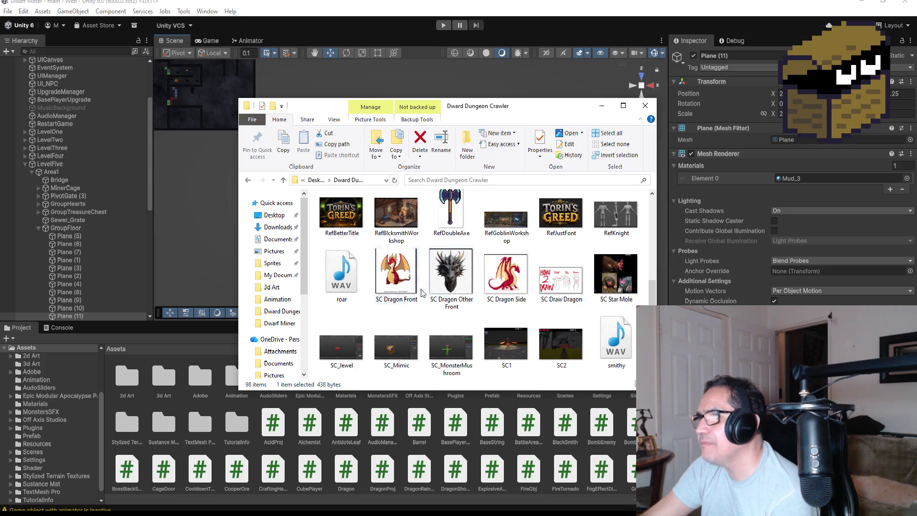
{"action": "scroll", "coordinate": [471, 291], "scroll_direction": "up", "scroll_amount": 1}
{"action": "scroll", "coordinate": [471, 291], "scroll_direction": "up", "scroll_amount": 2}
{"action": "left_click", "coordinate": [518, 223]}
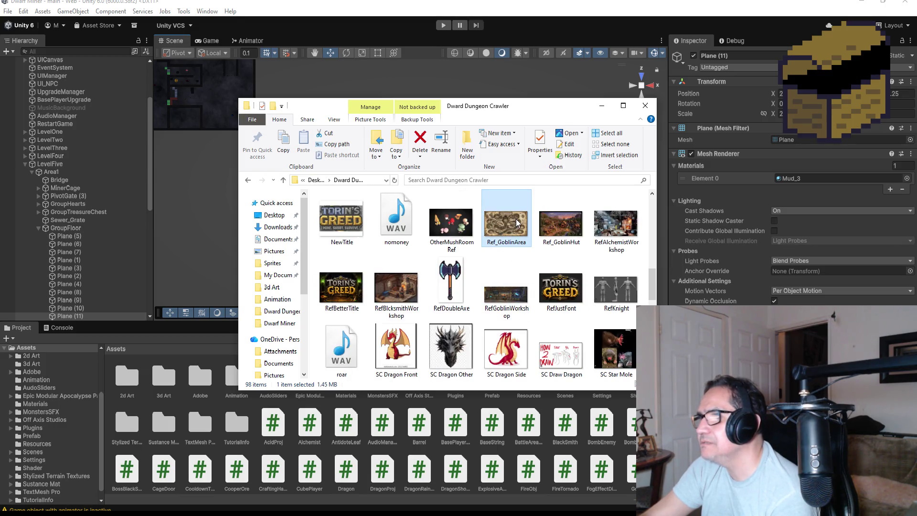
{"action": "double_click", "coordinate": [520, 227]}
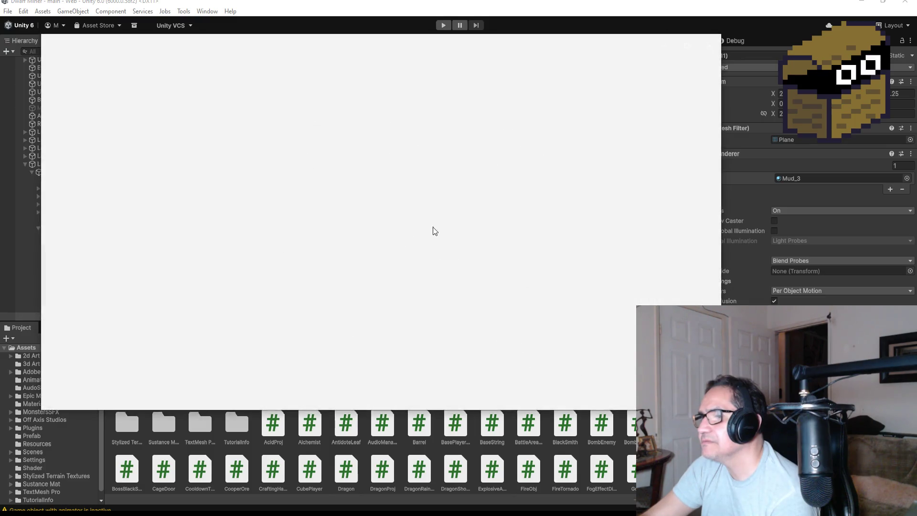
Zoom the Grottoglyph goblin-town map to 121%, then minimize the Photos viewer.
{"action": "scroll", "coordinate": [489, 228], "scroll_direction": "up", "scroll_amount": 4}
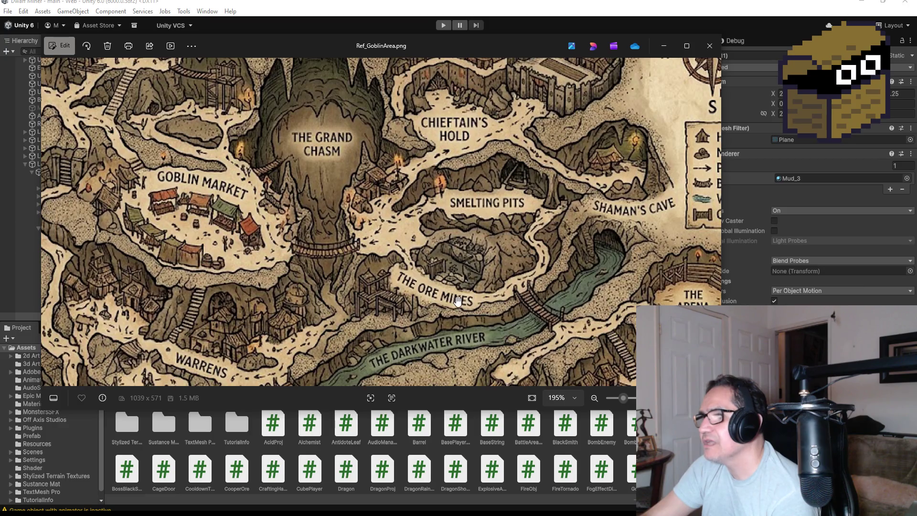
{"action": "scroll", "coordinate": [458, 300], "scroll_direction": "down", "scroll_amount": 1}
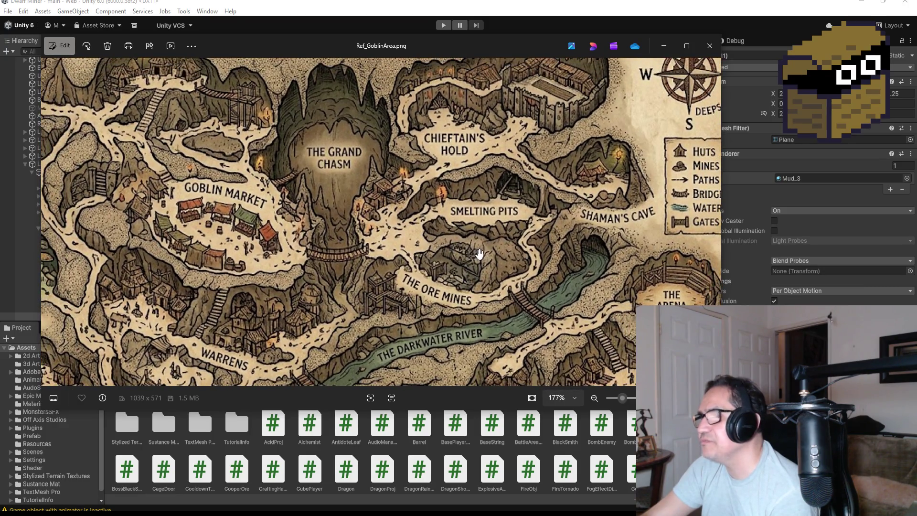
{"action": "scroll", "coordinate": [479, 253], "scroll_direction": "down", "scroll_amount": 3}
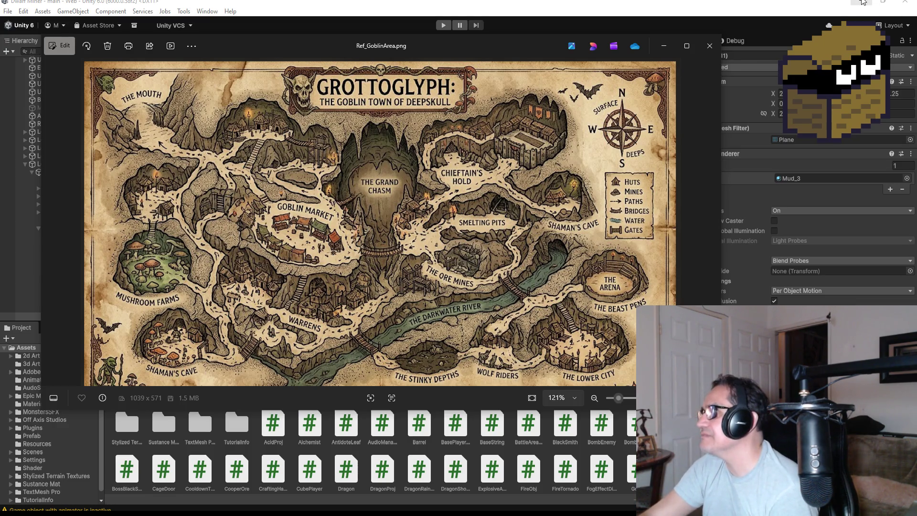
{"action": "key", "text": "super+Home"}
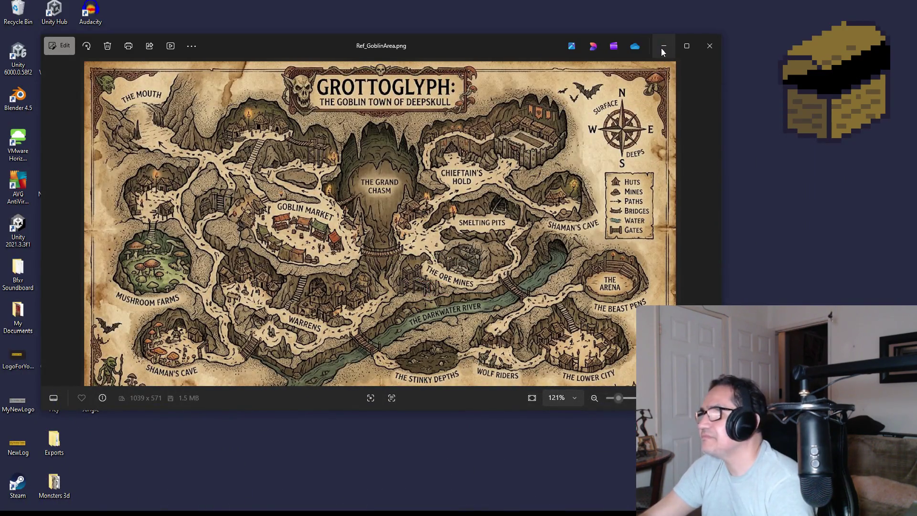
{"action": "left_click", "coordinate": [663, 47]}
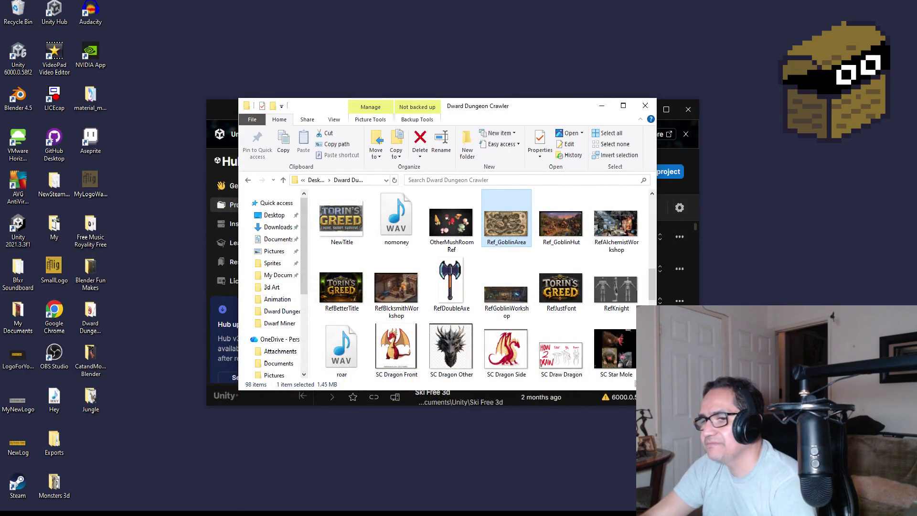
Restore the Unity editor and zoom the top-down Scene view around Plane (11).
{"action": "left_click", "coordinate": [218, 458]}
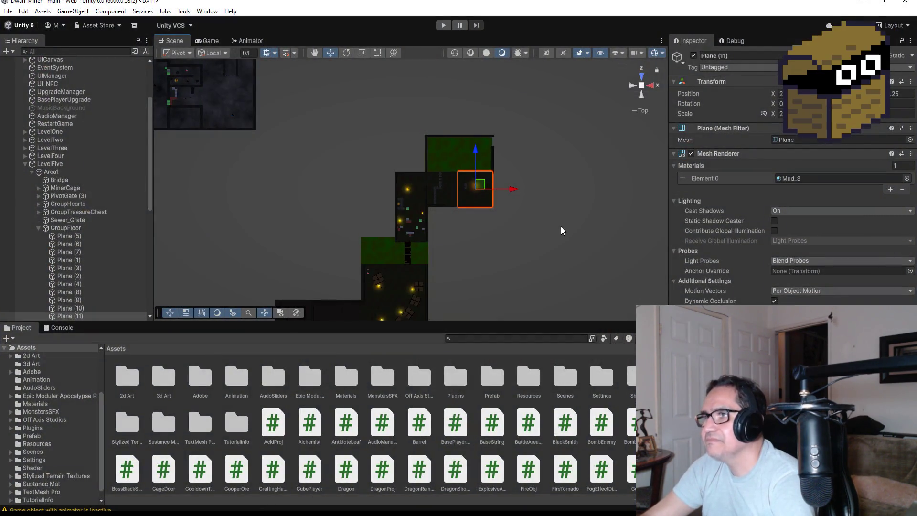
{"action": "scroll", "coordinate": [561, 227], "scroll_direction": "up", "scroll_amount": 4}
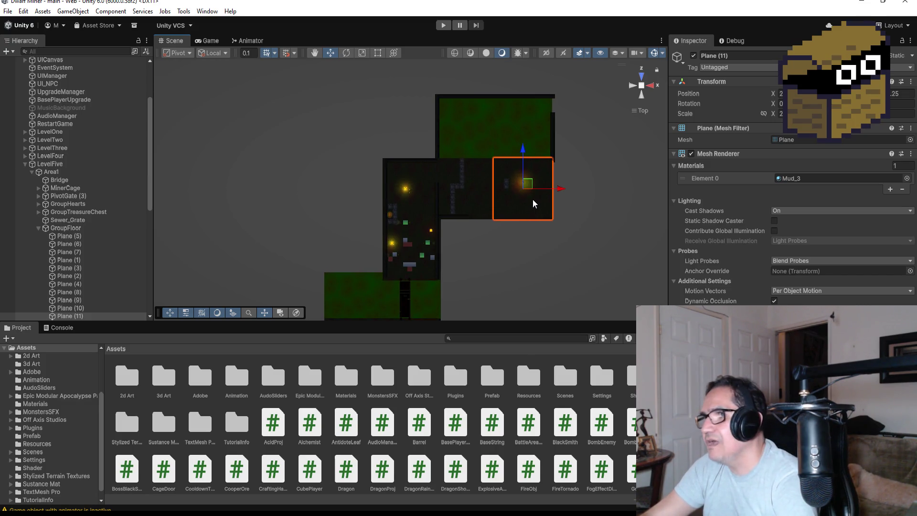
{"action": "scroll", "coordinate": [533, 201], "scroll_direction": "up", "scroll_amount": 5}
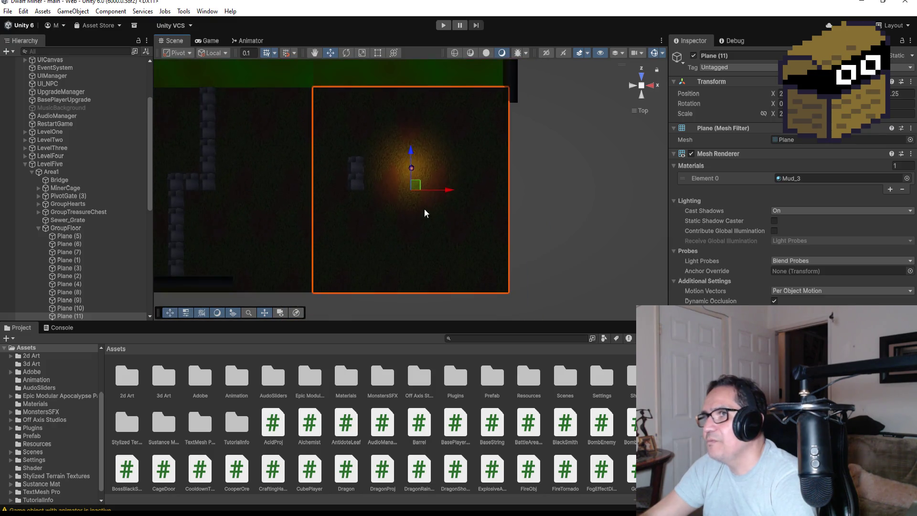
{"action": "scroll", "coordinate": [342, 195], "scroll_direction": "down", "scroll_amount": 2}
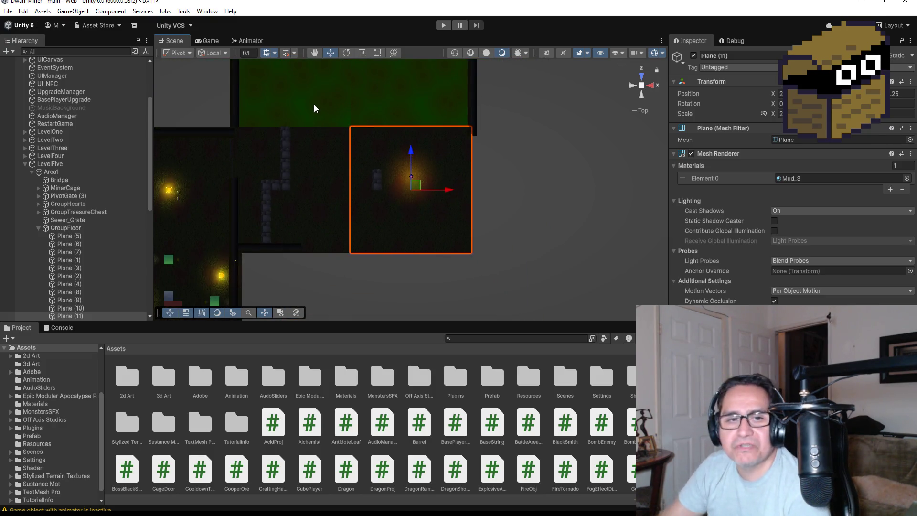
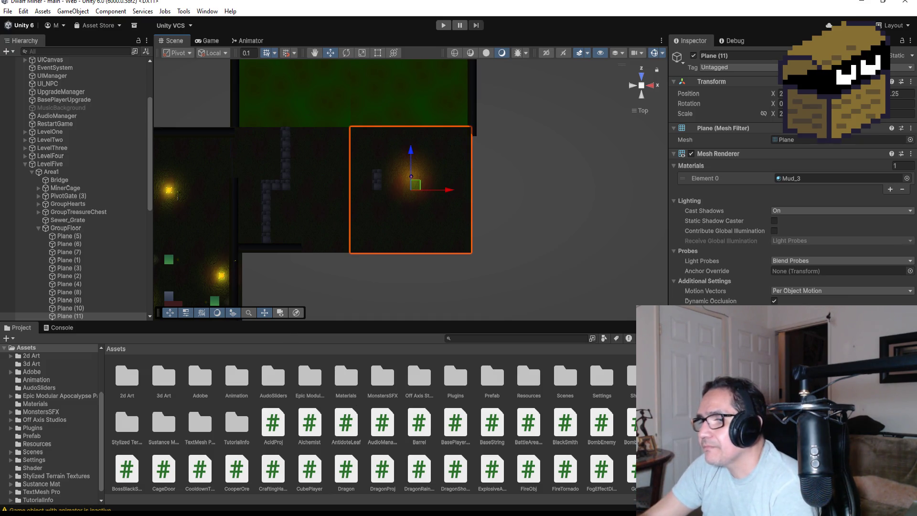
Check the goblin town reference map, then close it and return to the scene.
{"action": "key", "text": "alt+Tab"}
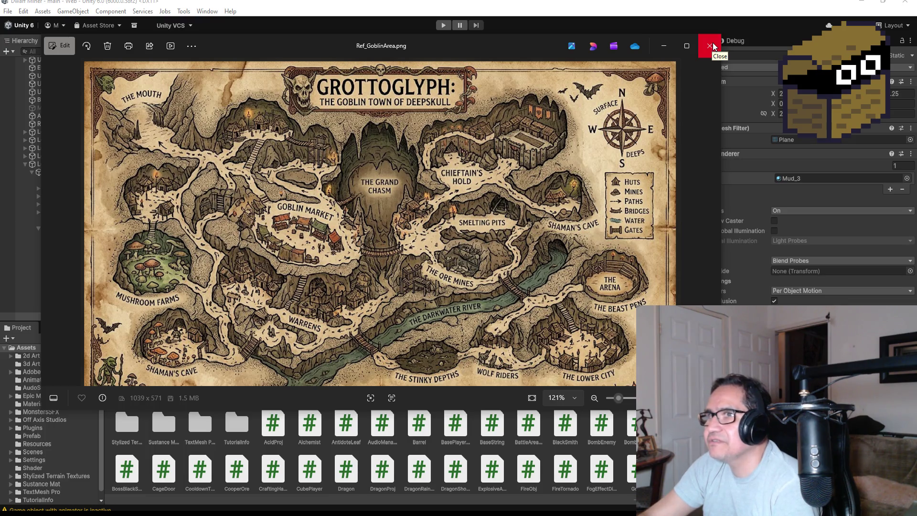
{"action": "left_click", "coordinate": [712, 43]}
{"action": "scroll", "coordinate": [469, 240], "scroll_direction": "down", "scroll_amount": 3}
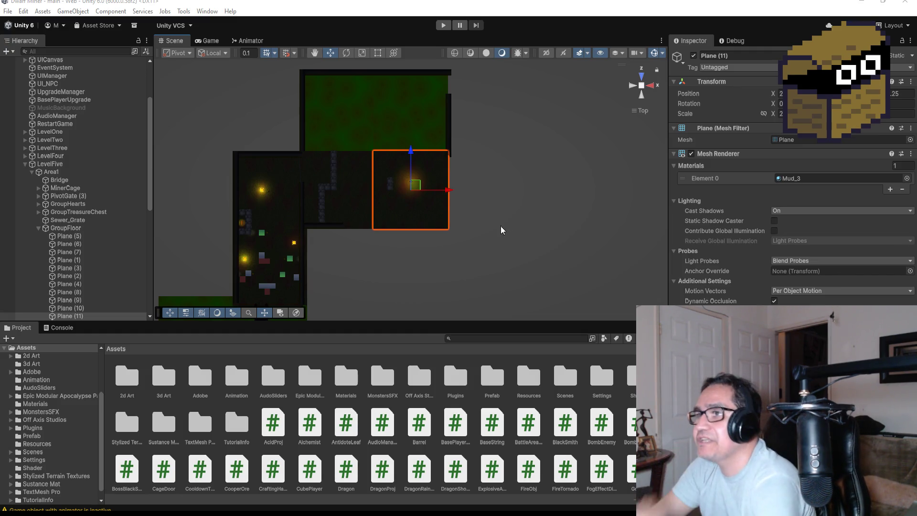
{"action": "scroll", "coordinate": [503, 225], "scroll_direction": "up", "scroll_amount": 3}
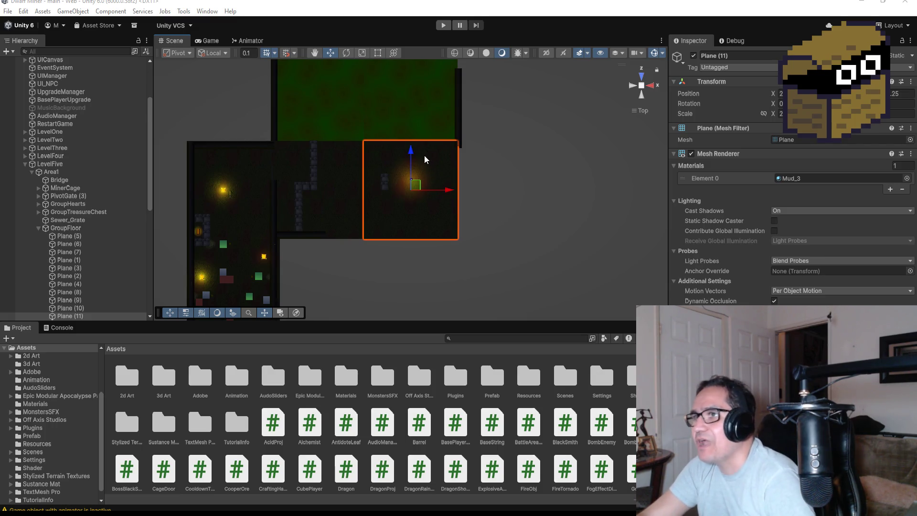
{"action": "scroll", "coordinate": [98, 282], "scroll_direction": "down", "scroll_amount": 5}
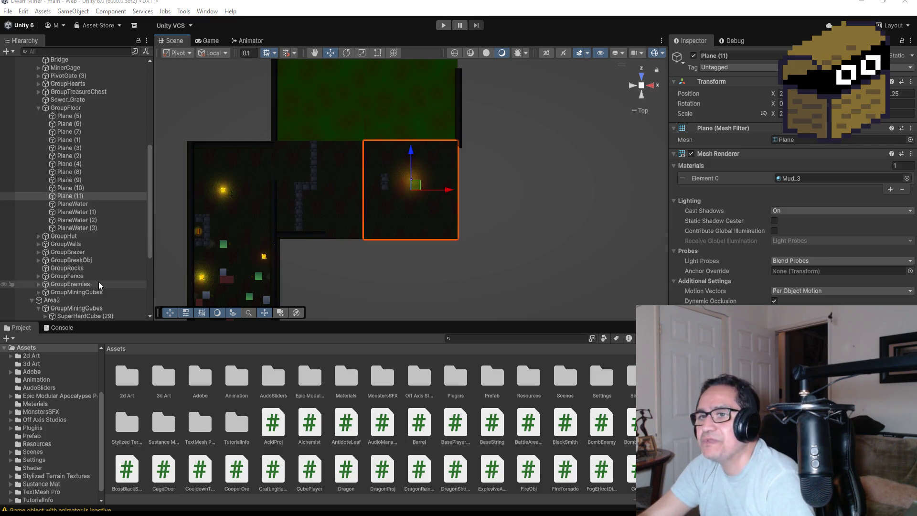
Duplicate Plane (11) as Plane (12), place it directly below, and confirm it from top view.
{"action": "left_click", "coordinate": [84, 189]}
{"action": "left_click", "coordinate": [83, 195]}
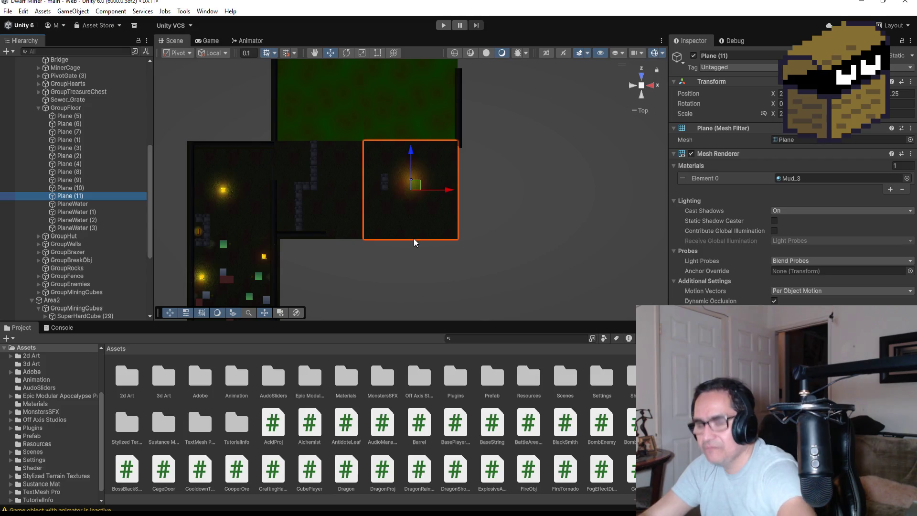
{"action": "key", "text": "ctrl+d"}
{"action": "left_click_drag", "start_coordinate": [417, 151], "coordinate": [427, 255]}
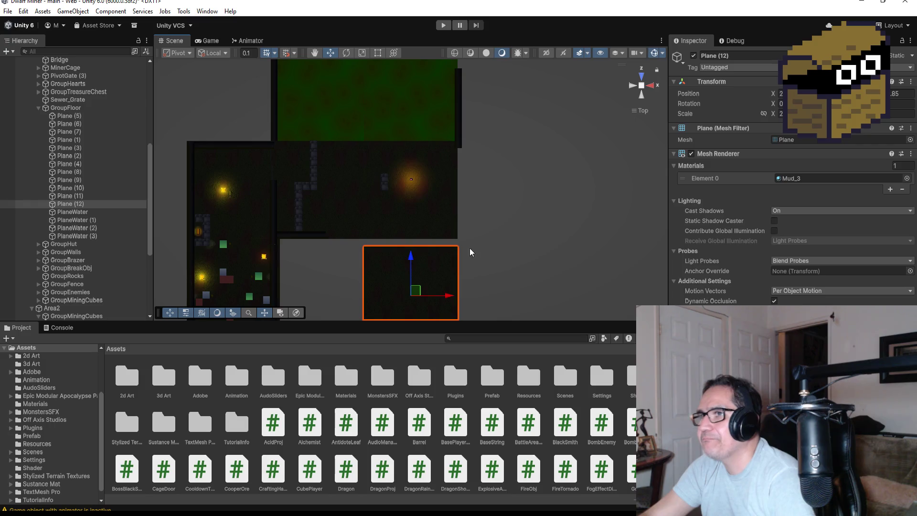
{"action": "scroll", "coordinate": [487, 239], "scroll_direction": "up", "scroll_amount": 2}
{"action": "mouse_move", "coordinate": [511, 273]}
{"action": "left_mouse_down"}
{"action": "mouse_move", "coordinate": [492, 264]}
{"action": "mouse_move", "coordinate": [389, 271]}
{"action": "mouse_move", "coordinate": [398, 262]}
{"action": "left_mouse_up"}
{"action": "scroll", "coordinate": [412, 251], "scroll_direction": "down", "scroll_amount": 2}
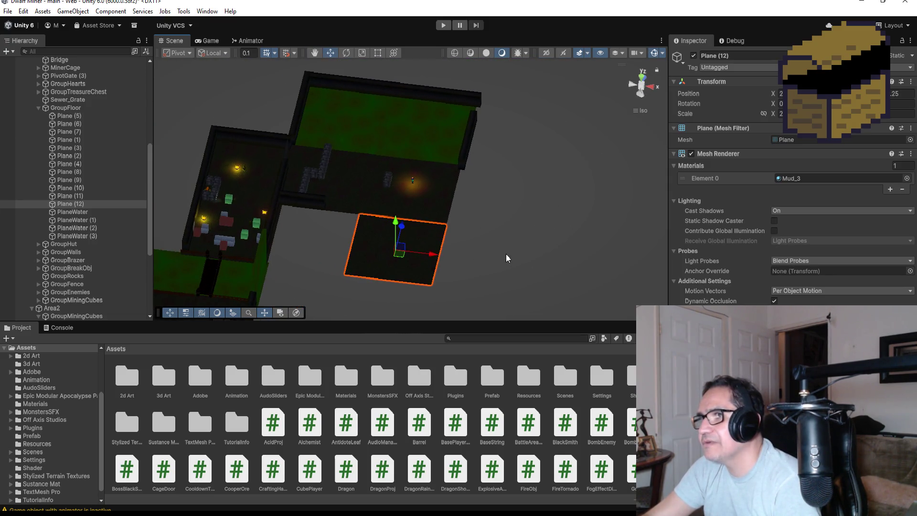
{"action": "left_click_drag", "start_coordinate": [507, 258], "coordinate": [498, 276]}
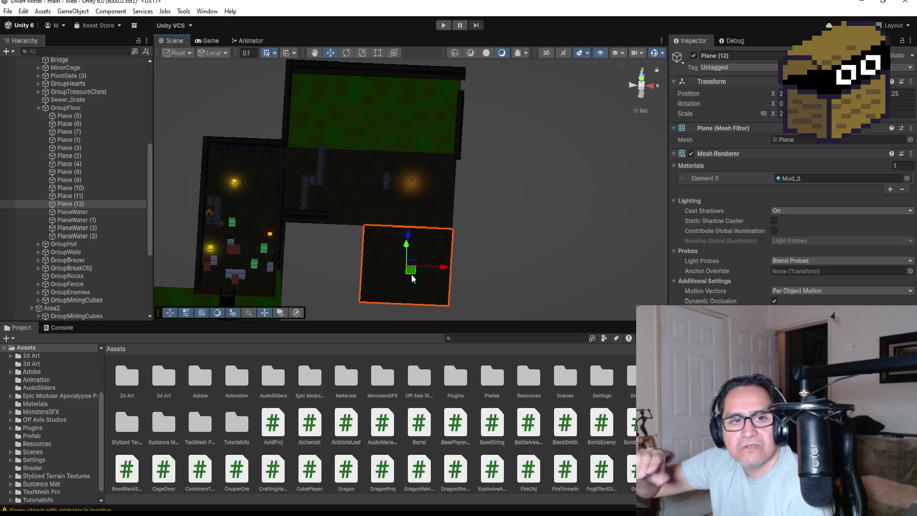
{"action": "scroll", "coordinate": [524, 233], "scroll_direction": "up", "scroll_amount": 3}
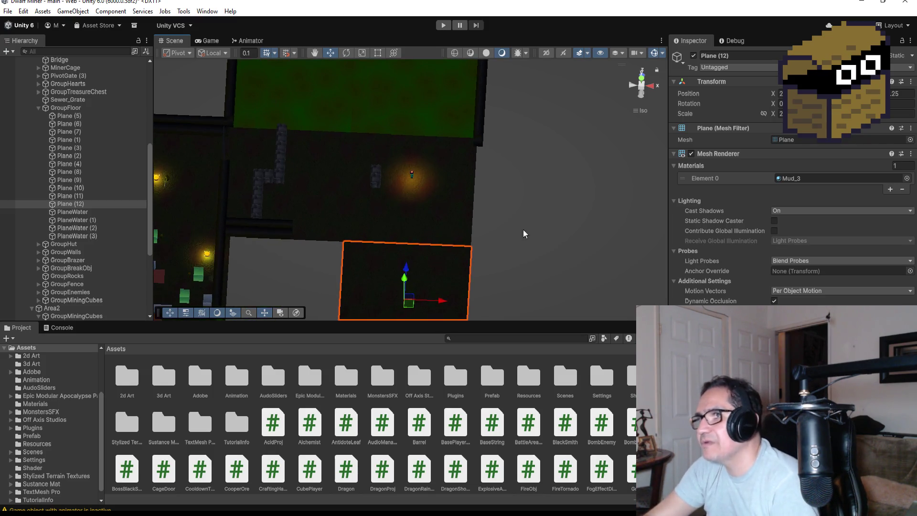
{"action": "left_click", "coordinate": [643, 79]}
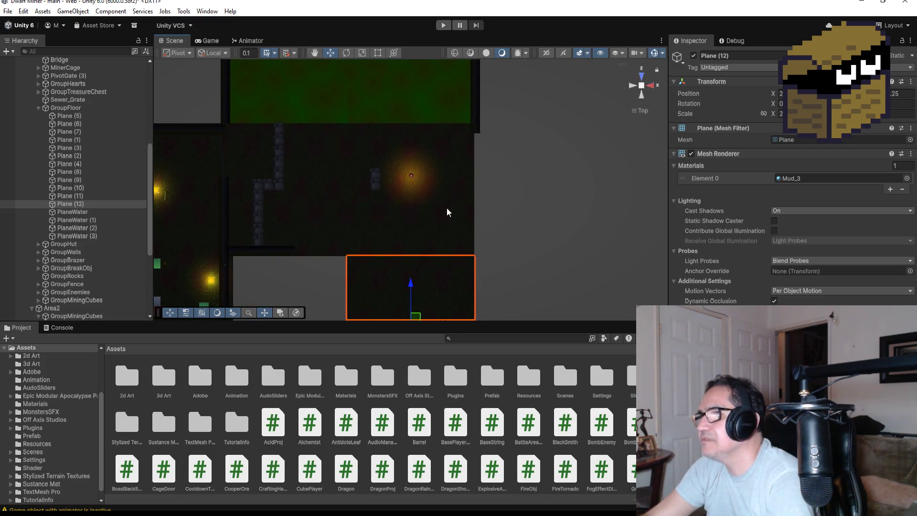
{"action": "scroll", "coordinate": [446, 208], "scroll_direction": "down", "scroll_amount": 3}
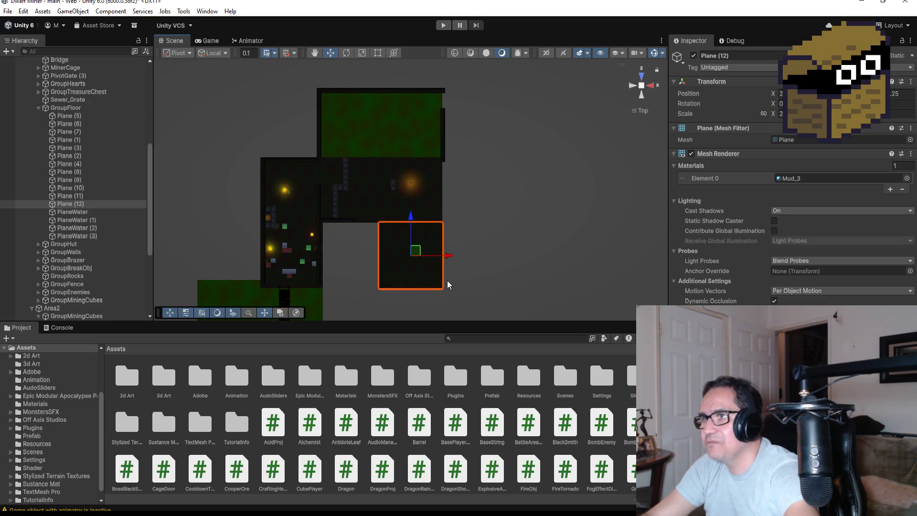
Duplicate Plane (12) as Plane (13) and move it to the right.
{"action": "key", "text": "ctrl+d"}
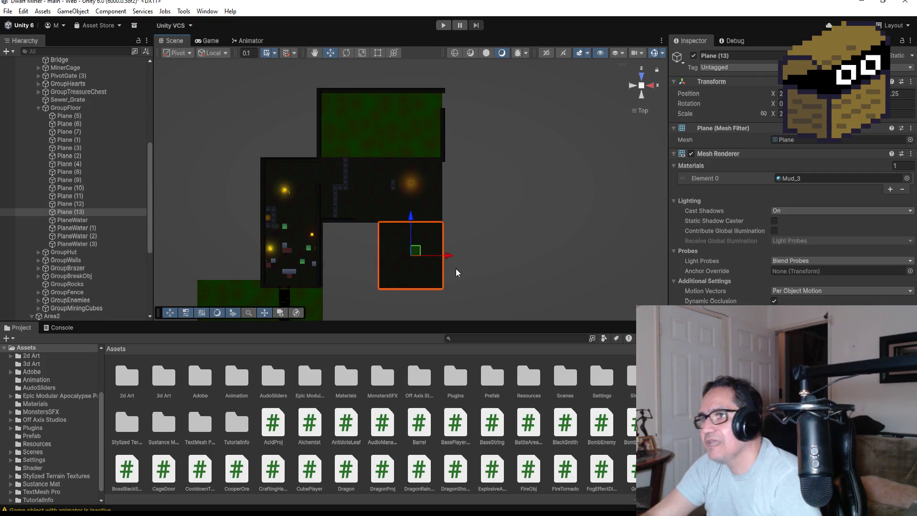
{"action": "left_click_drag", "start_coordinate": [451, 253], "coordinate": [527, 255]}
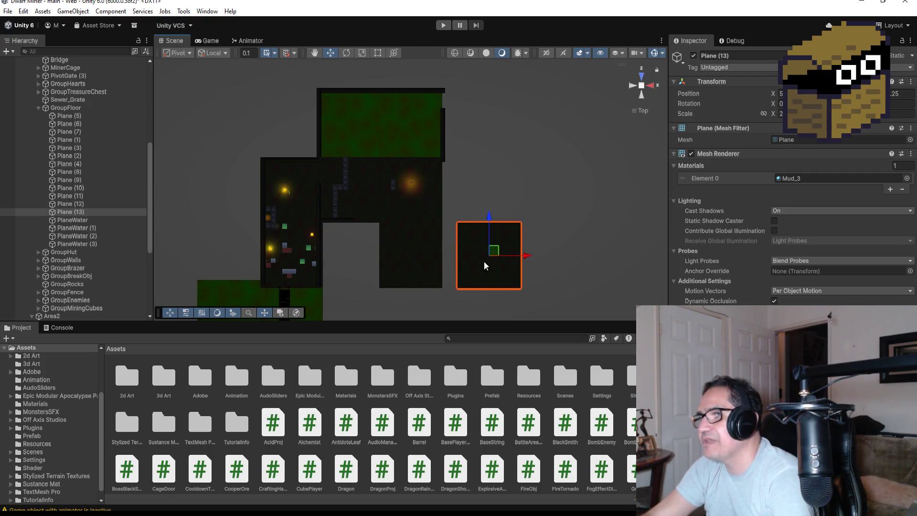
{"action": "key", "text": "f"}
{"action": "mouse_move", "coordinate": [343, 259]}
{"action": "left_mouse_down"}
{"action": "mouse_move", "coordinate": [351, 206]}
{"action": "mouse_move", "coordinate": [349, 254]}
{"action": "mouse_move", "coordinate": [311, 256]}
{"action": "left_mouse_up"}
{"action": "scroll", "coordinate": [481, 168], "scroll_direction": "down", "scroll_amount": 2}
{"action": "scroll", "coordinate": [480, 168], "scroll_direction": "down", "scroll_amount": 3}
{"action": "mouse_move", "coordinate": [479, 158]}
{"action": "left_mouse_down"}
{"action": "mouse_move", "coordinate": [395, 148]}
{"action": "mouse_move", "coordinate": [452, 188]}
{"action": "mouse_move", "coordinate": [447, 171]}
{"action": "left_mouse_up"}
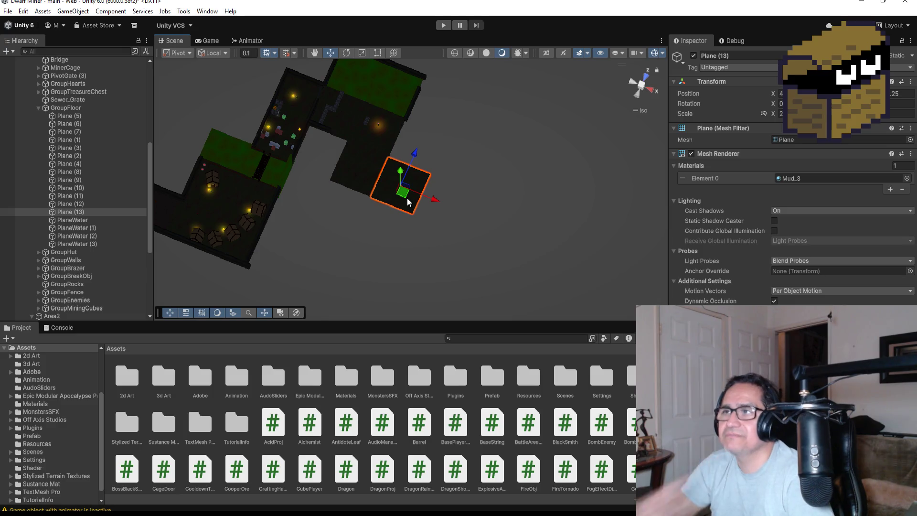
Duplicate Plane (13) as Plane (14), move it upward, and vertex-snap it to the neighbouring tile.
{"action": "key", "text": "ctrl+d"}
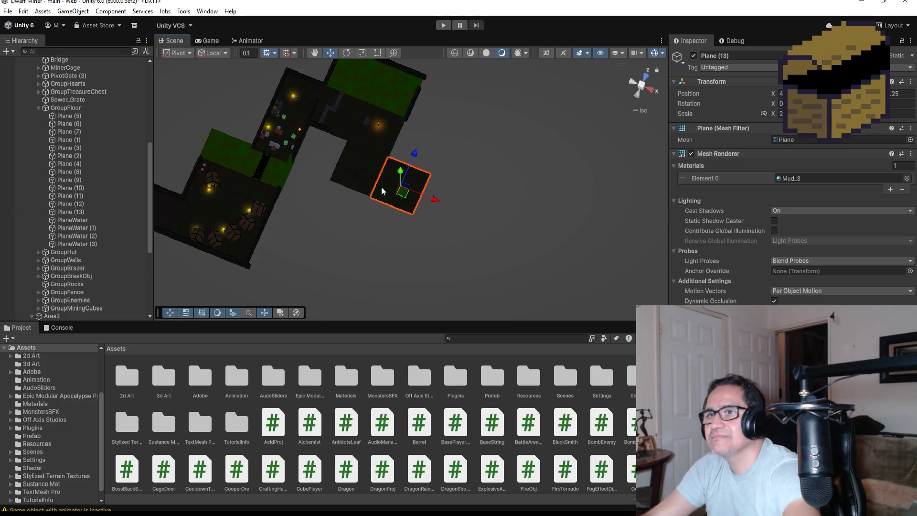
{"action": "left_click_drag", "start_coordinate": [422, 159], "coordinate": [447, 74]}
{"action": "key", "text": "f"}
{"action": "mouse_move", "coordinate": [503, 197]}
{"action": "left_mouse_down"}
{"action": "mouse_move", "coordinate": [359, 142]}
{"action": "mouse_move", "coordinate": [347, 221]}
{"action": "left_mouse_up"}
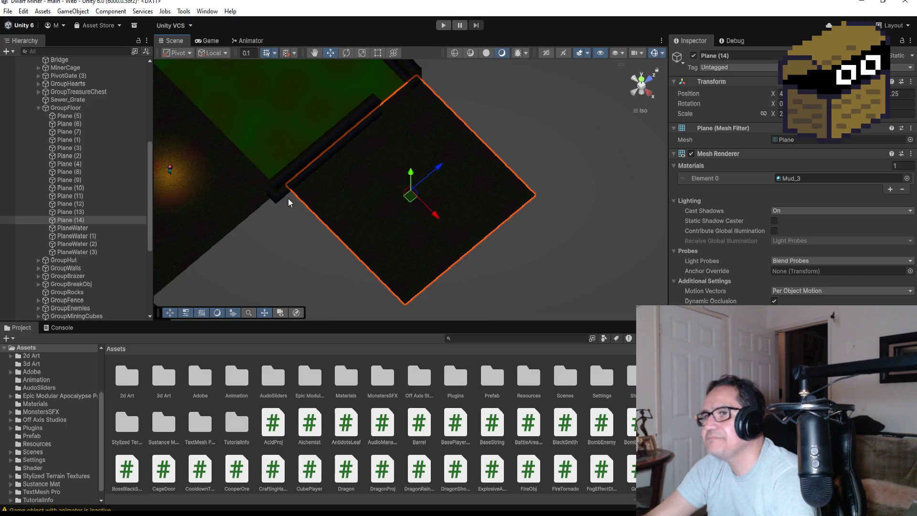
{"action": "key", "text": "v"}
{"action": "left_click_drag", "start_coordinate": [289, 190], "coordinate": [284, 192]}
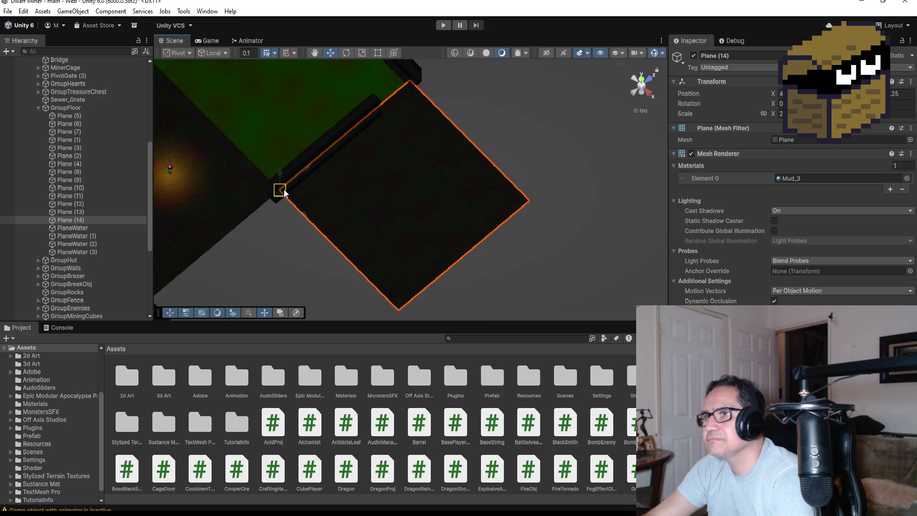
{"action": "scroll", "coordinate": [462, 232], "scroll_direction": "down", "scroll_amount": 2}
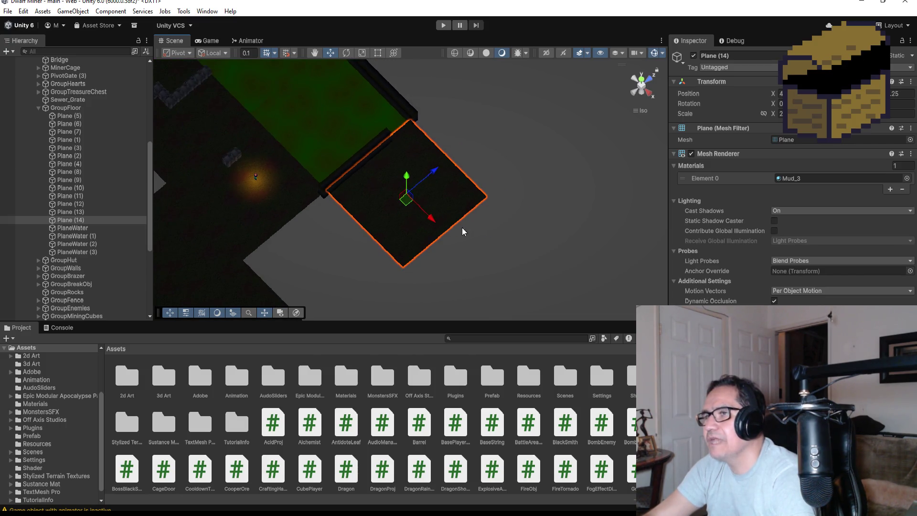
{"action": "scroll", "coordinate": [333, 288], "scroll_direction": "down", "scroll_amount": 2}
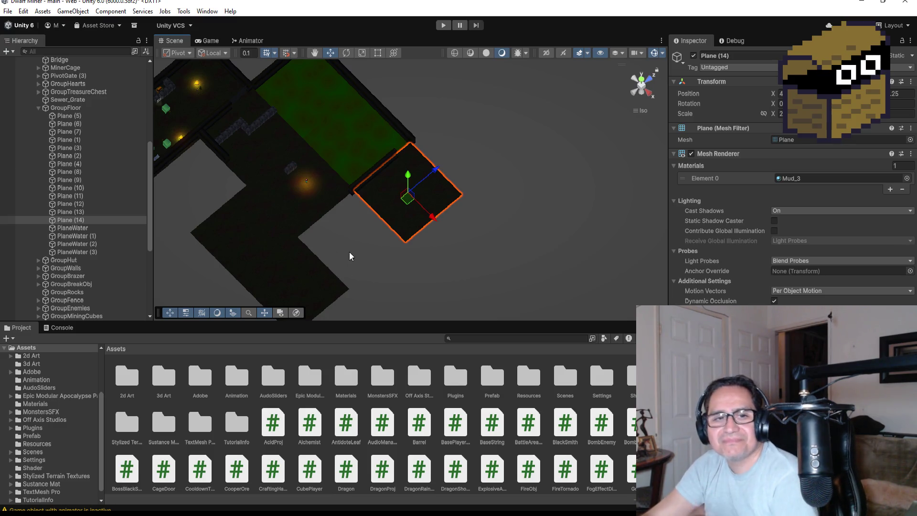
{"action": "scroll", "coordinate": [421, 242], "scroll_direction": "down", "scroll_amount": 2}
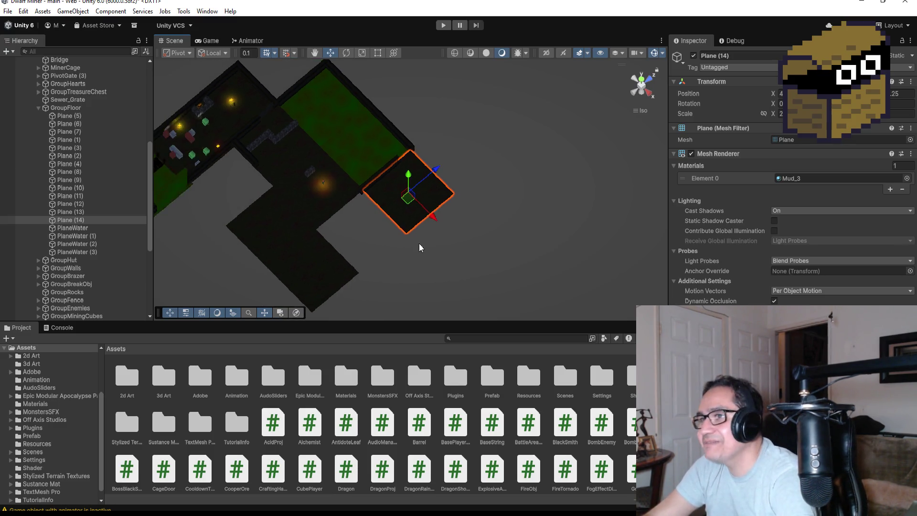
{"action": "key", "text": "ctrl+d"}
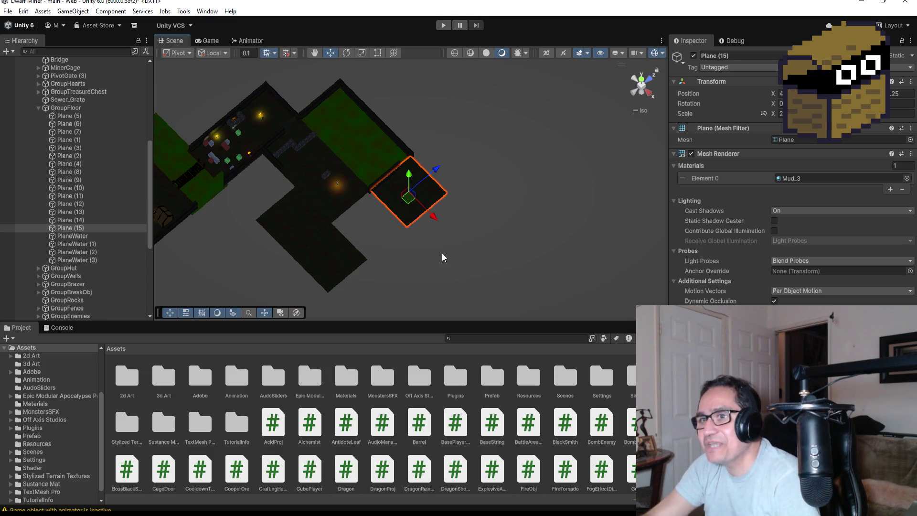
Shift Plane (15) further to the right along X.
{"action": "left_click_drag", "start_coordinate": [434, 214], "coordinate": [474, 255]}
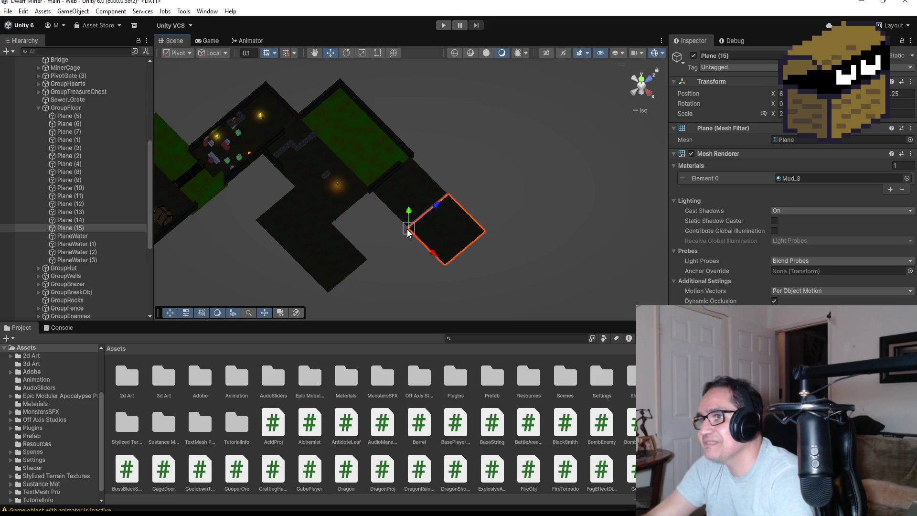
{"action": "scroll", "coordinate": [436, 283], "scroll_direction": "down", "scroll_amount": 1}
{"action": "scroll", "coordinate": [435, 280], "scroll_direction": "down", "scroll_amount": 1}
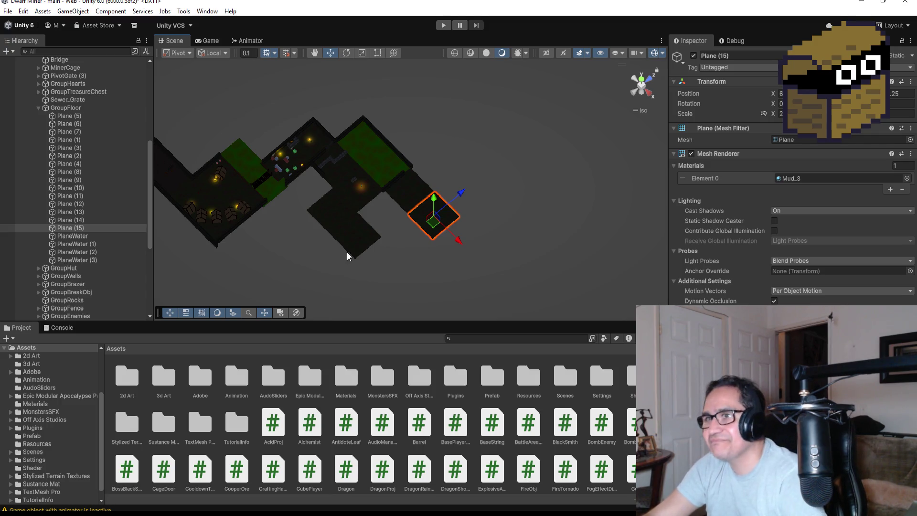
{"action": "left_click", "coordinate": [86, 227]}
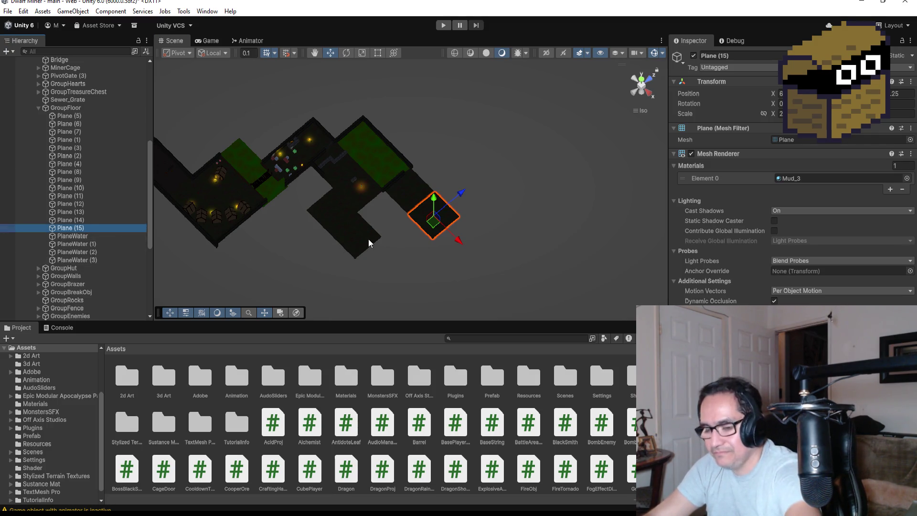
Add Plane (16) and Plane (17) along Z, closing the floor into a ring.
{"action": "key", "text": "ctrl+d"}
{"action": "left_click_drag", "start_coordinate": [460, 194], "coordinate": [433, 220]}
{"action": "scroll", "coordinate": [451, 275], "scroll_direction": "up", "scroll_amount": 3}
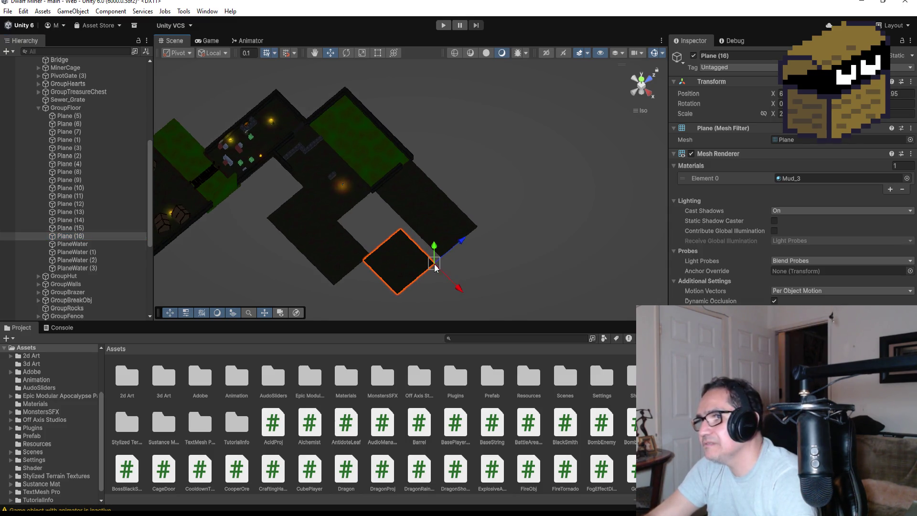
{"action": "left_click_drag", "start_coordinate": [434, 264], "coordinate": [440, 258]}
{"action": "key", "text": "ctrl+d"}
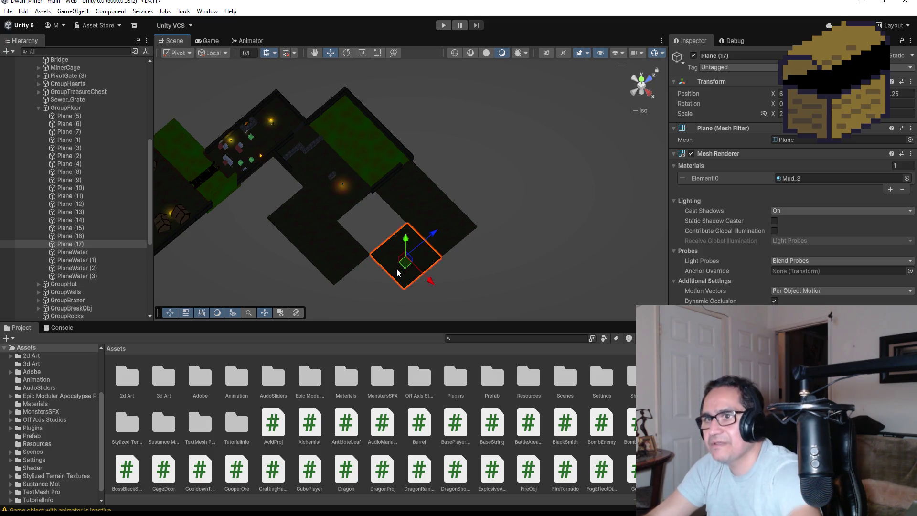
{"action": "mouse_move", "coordinate": [431, 234]}
{"action": "left_mouse_down"}
{"action": "mouse_move", "coordinate": [384, 279]}
{"action": "mouse_move", "coordinate": [360, 265]}
{"action": "mouse_move", "coordinate": [373, 255]}
{"action": "left_mouse_up"}
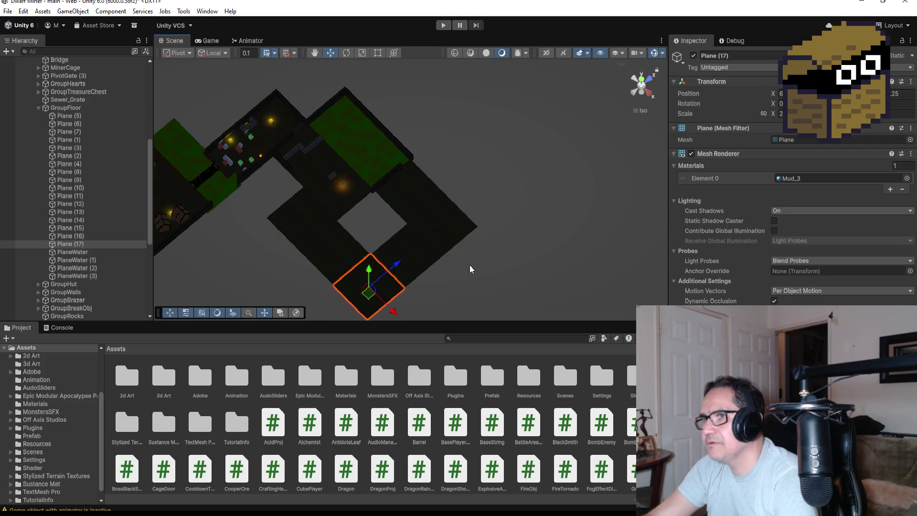
{"action": "scroll", "coordinate": [434, 239], "scroll_direction": "down", "scroll_amount": 3}
{"action": "left_click", "coordinate": [385, 171]}
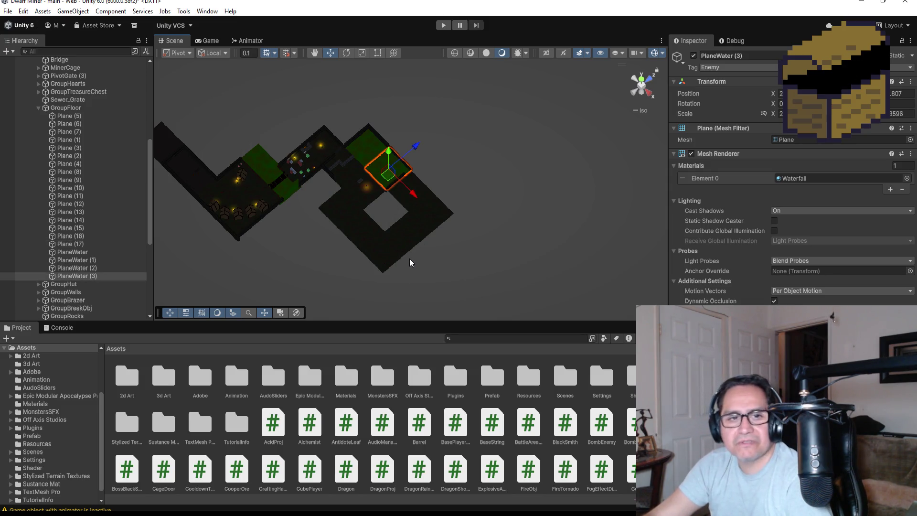
Duplicate PlaneWater (3) as PlaneWater (4) and move it onto the dark floor area.
{"action": "scroll", "coordinate": [409, 258], "scroll_direction": "down", "scroll_amount": 2}
{"action": "scroll", "coordinate": [467, 218], "scroll_direction": "up", "scroll_amount": 3}
{"action": "scroll", "coordinate": [442, 216], "scroll_direction": "up", "scroll_amount": 1}
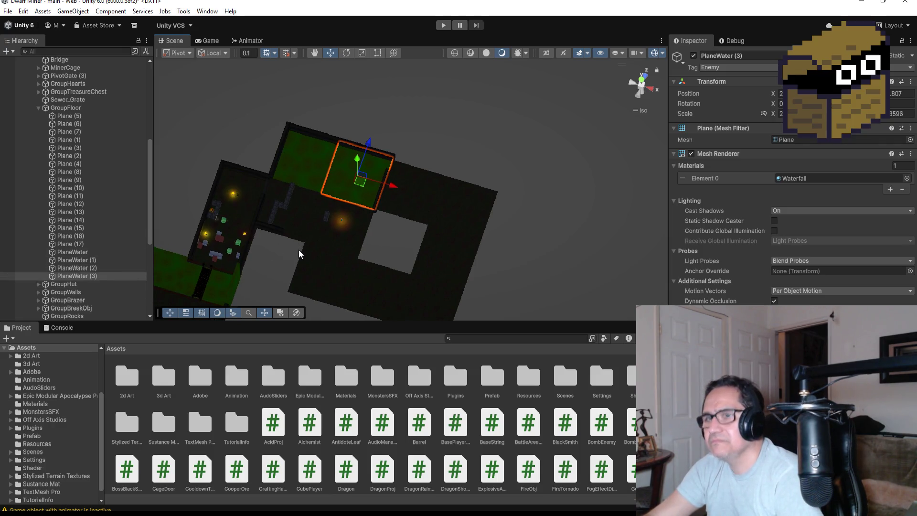
{"action": "key", "text": "ctrl+d"}
{"action": "left_click_drag", "start_coordinate": [392, 182], "coordinate": [442, 208]}
{"action": "left_click_drag", "start_coordinate": [424, 174], "coordinate": [411, 211]}
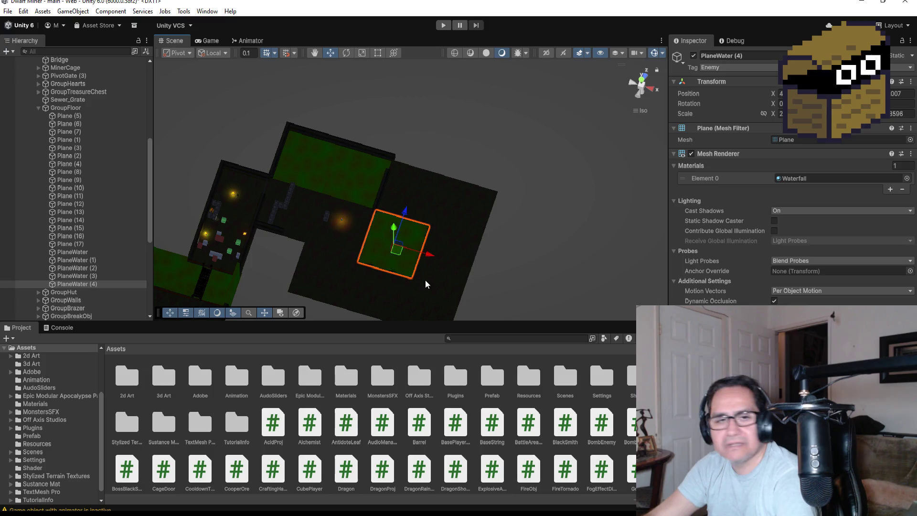
{"action": "key", "text": "f"}
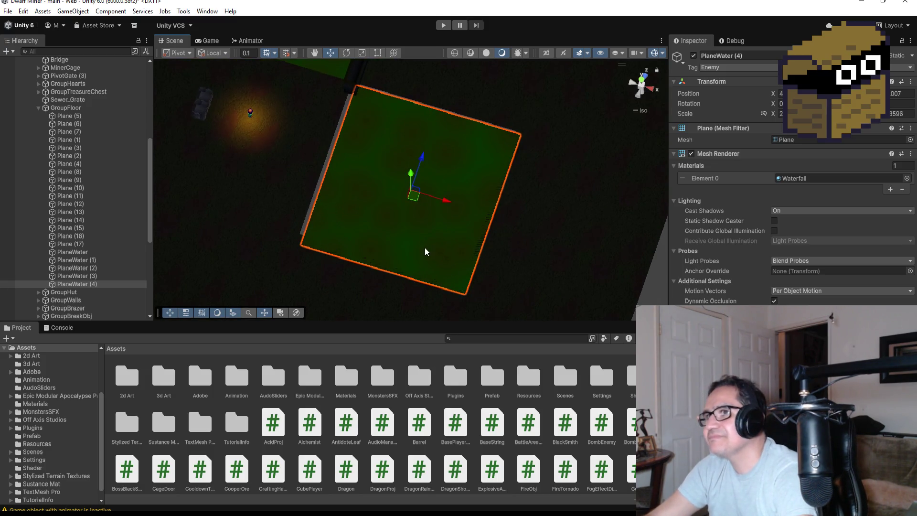
{"action": "mouse_move", "coordinate": [438, 218]}
{"action": "left_mouse_down"}
{"action": "mouse_move", "coordinate": [415, 215]}
{"action": "mouse_move", "coordinate": [444, 197]}
{"action": "left_mouse_up"}
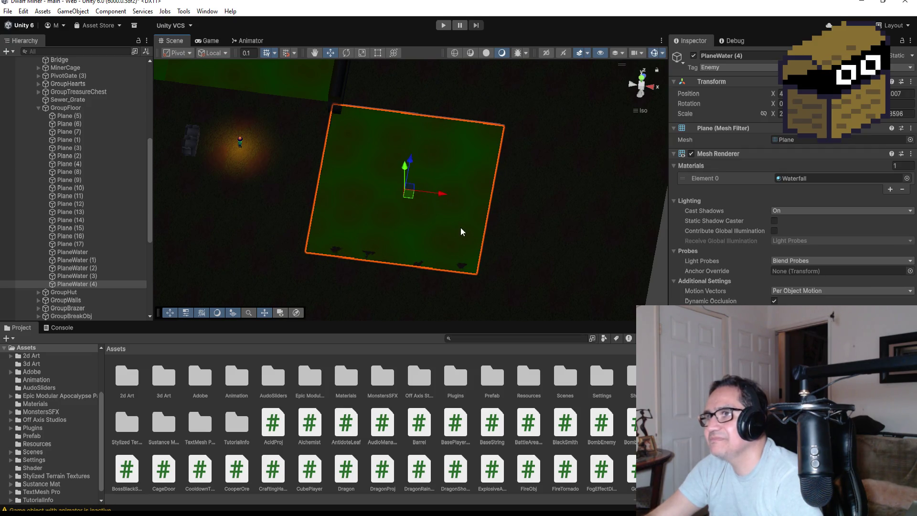
Set PlaneWater (4)'s Scale X and Z in the Inspector so it fits the empty square.
{"action": "type", "text": "1"}
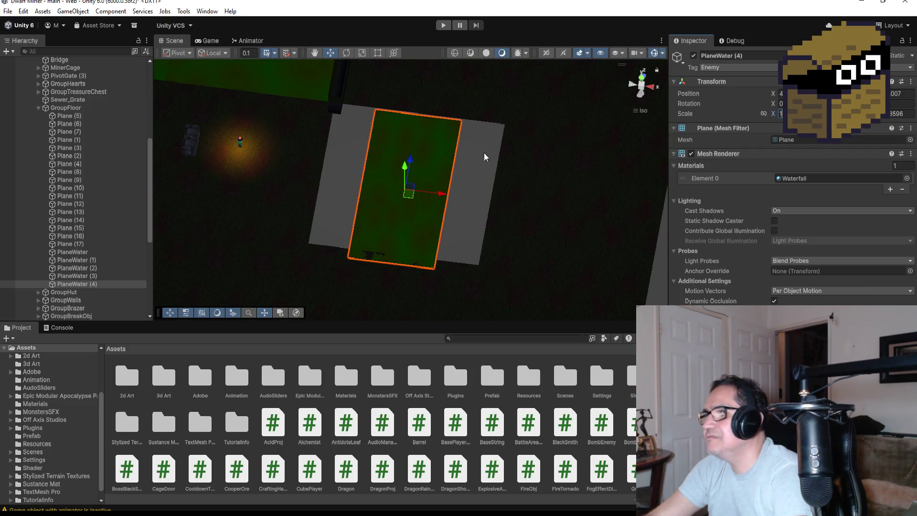
{"action": "left_click", "coordinate": [906, 116]}
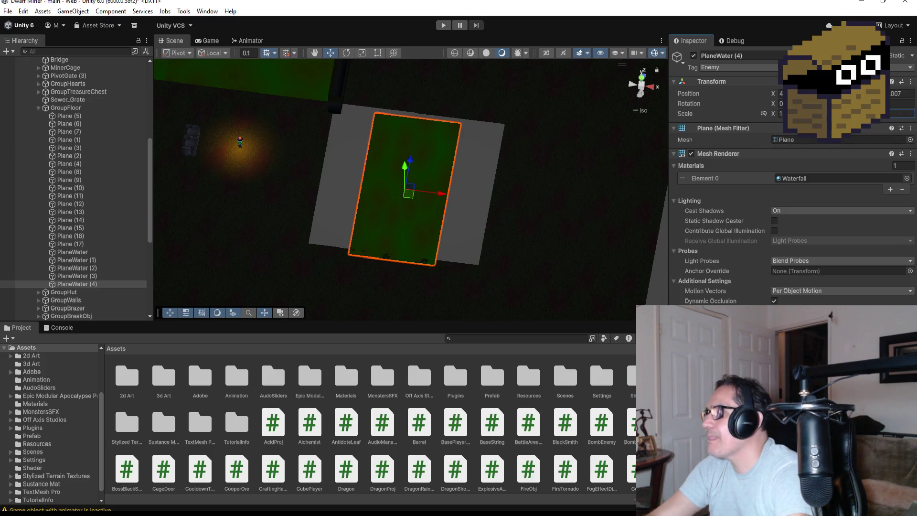
{"action": "left_click", "coordinate": [788, 114]}
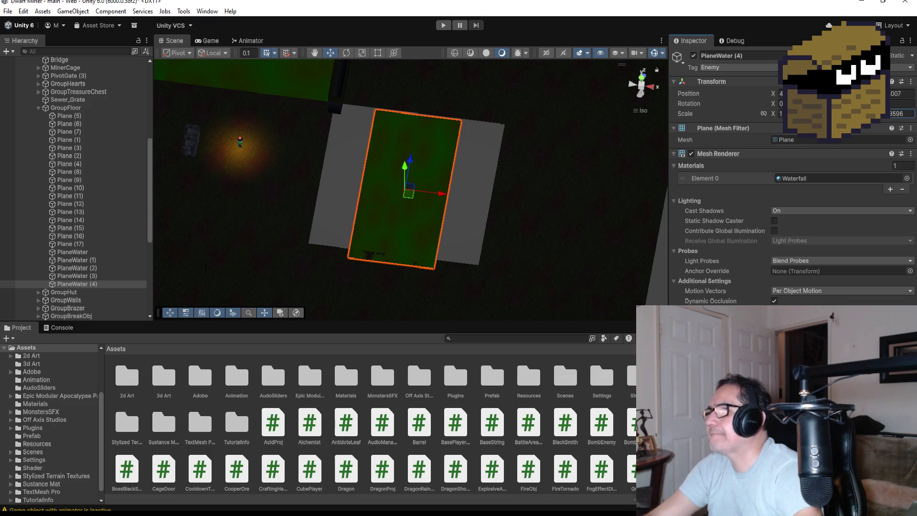
{"action": "type", "text": "2"}
{"action": "key", "text": "Return"}
{"action": "type", "text": "1"}
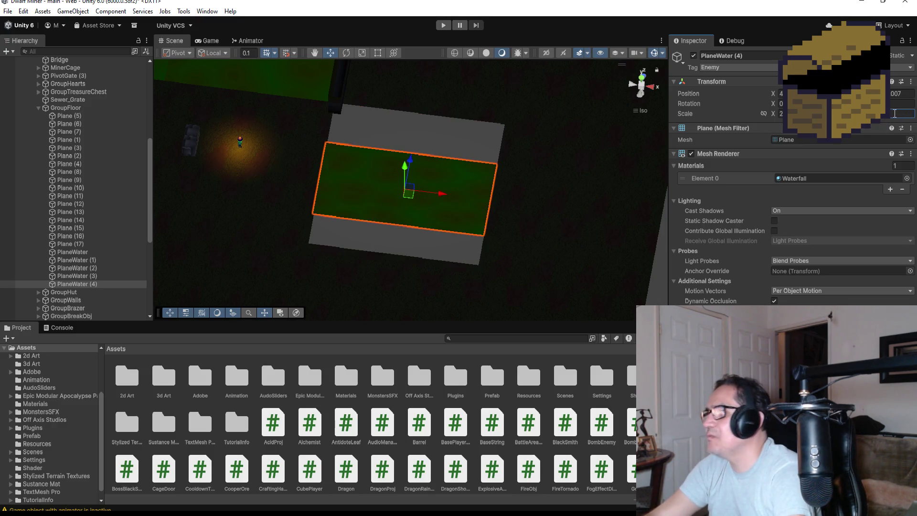
{"action": "left_click", "coordinate": [782, 114]}
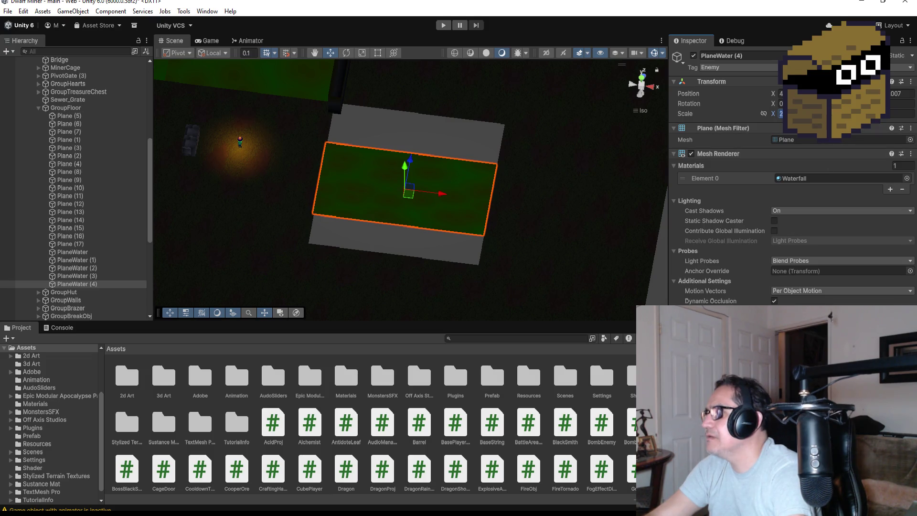
{"action": "type", "text": "1"}
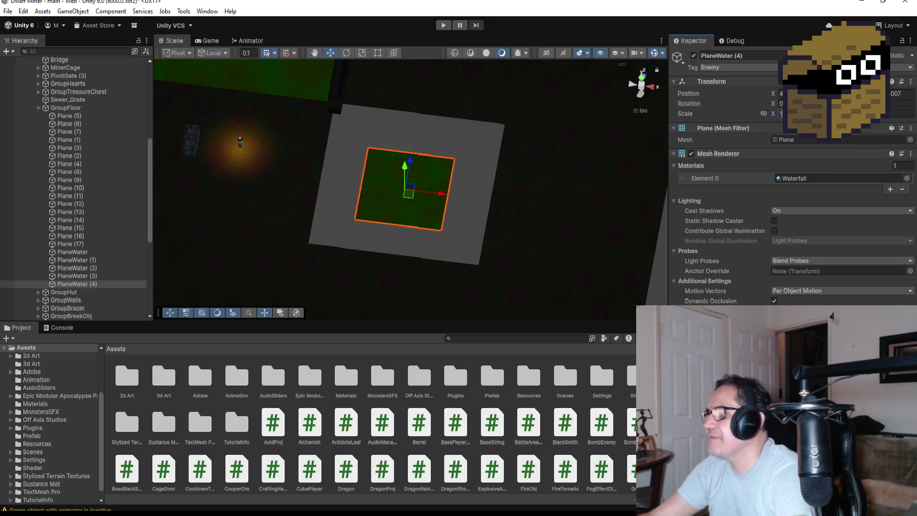
{"action": "type", "text": "0"}
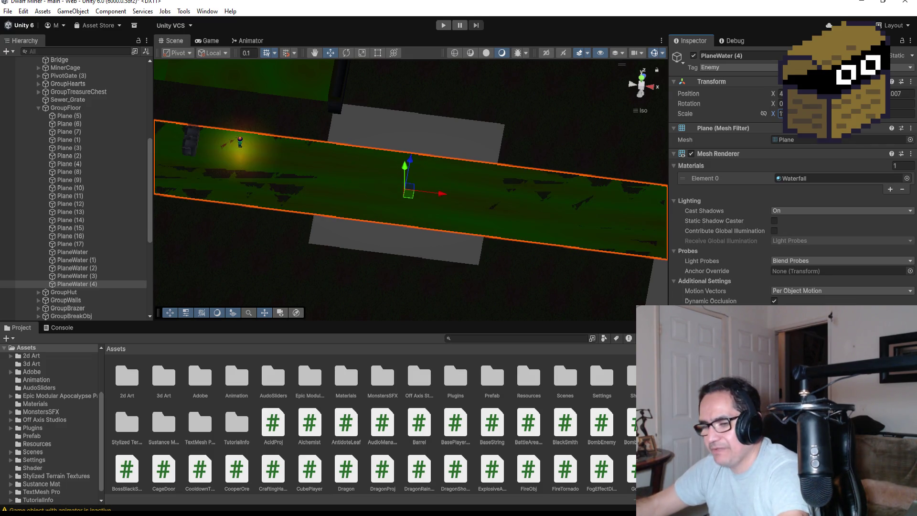
{"action": "key", "text": "BackSpace"}
{"action": "type", "text": ".5"}
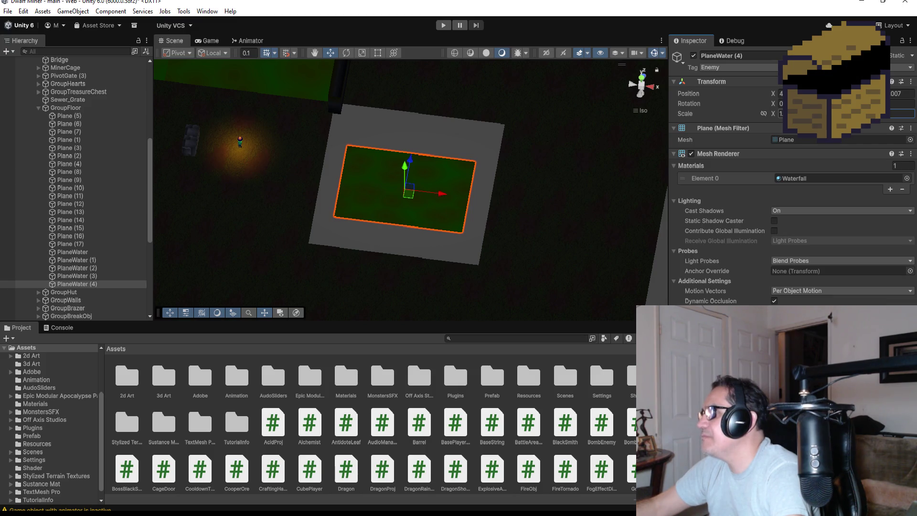
{"action": "key", "text": "Tab"}
{"action": "key", "text": "Tab"}
{"action": "type", "text": "1.5"}
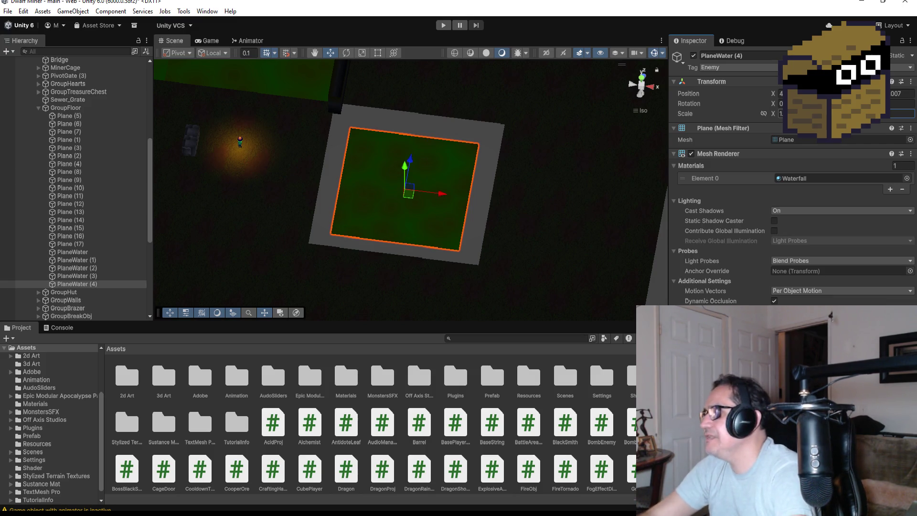
{"action": "type", "text": "1"}
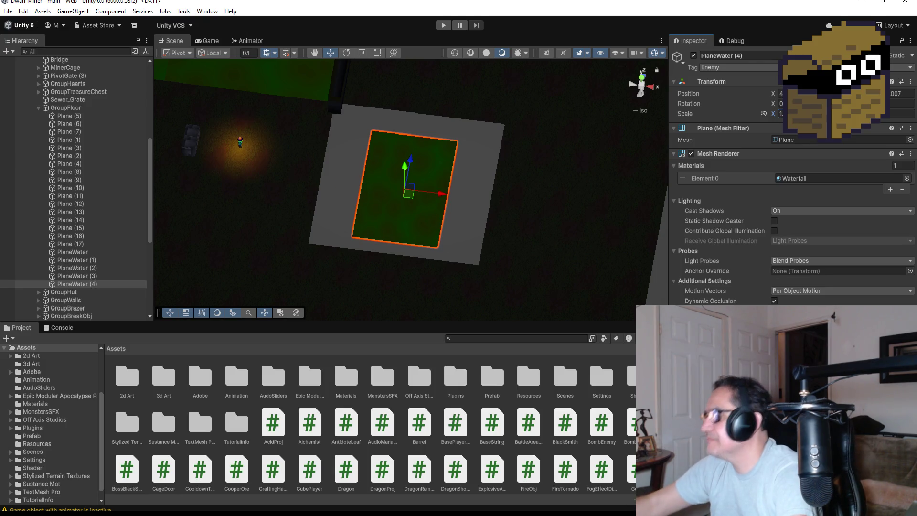
{"action": "type", "text": ".9"}
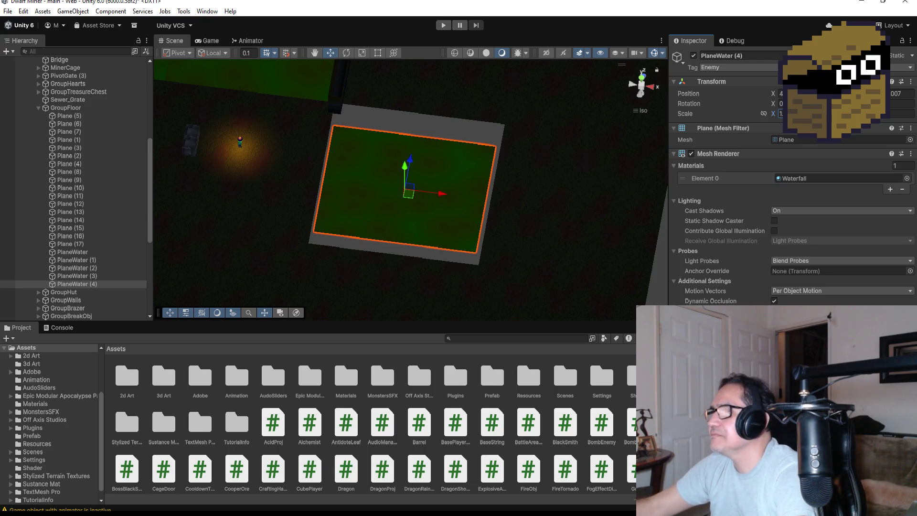
{"action": "key", "text": "BackSpace"}
{"action": "type", "text": "0"}
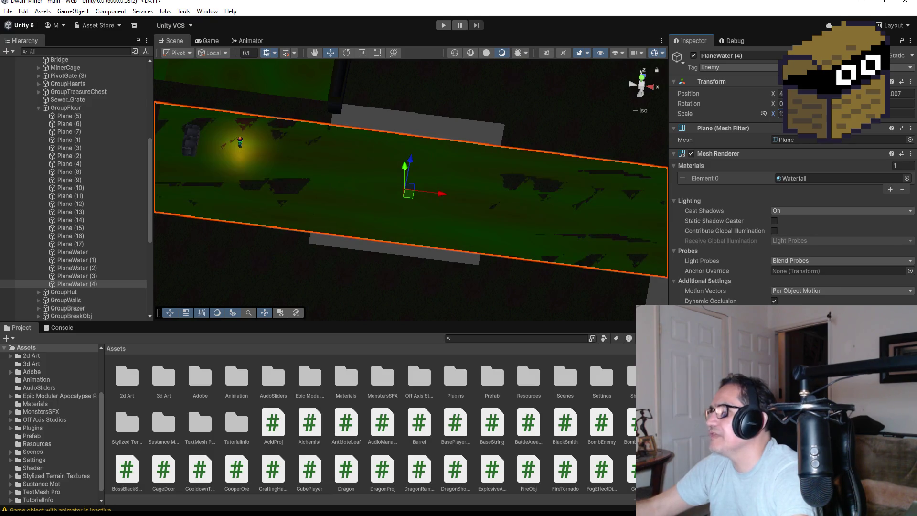
{"action": "key", "text": "BackSpace"}
{"action": "key", "text": "BackSpace"}
{"action": "type", "text": "2"}
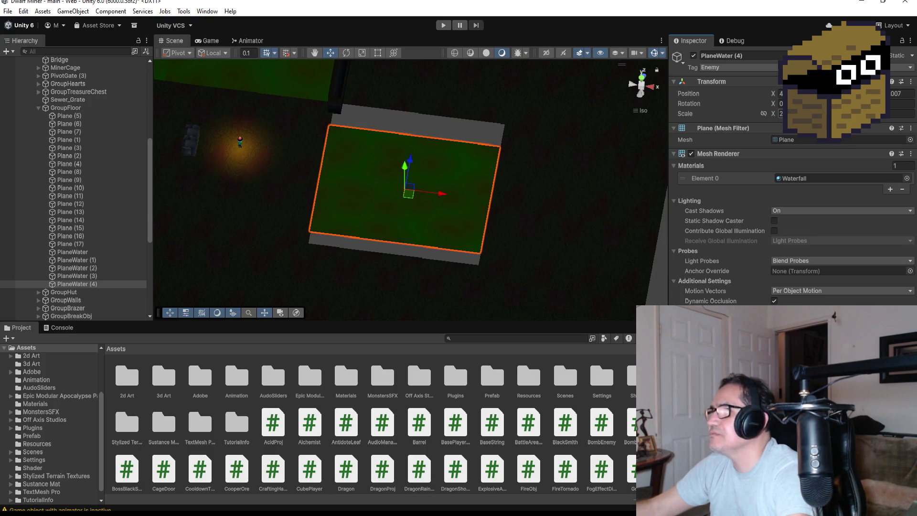
{"action": "type", "text": "4"}
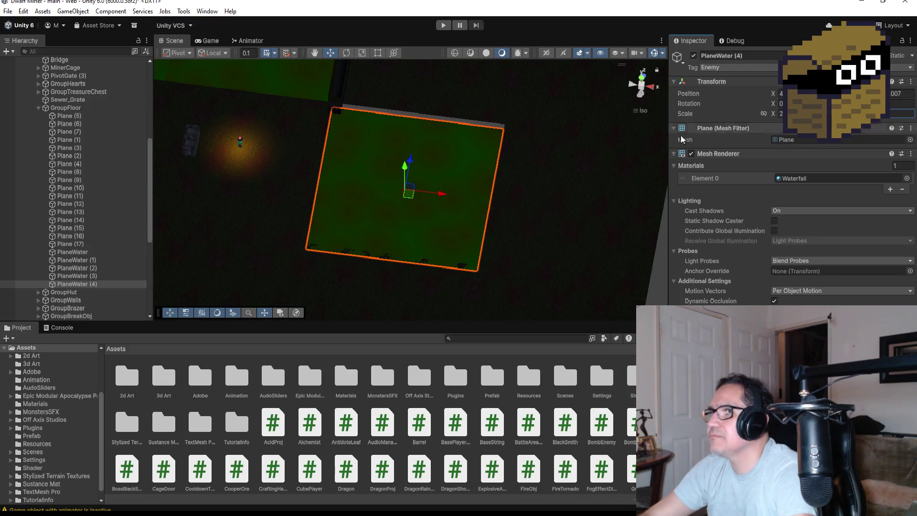
Nudge the water plane into place and check the result from an angled overview.
{"action": "left_click_drag", "start_coordinate": [411, 163], "coordinate": [410, 158]}
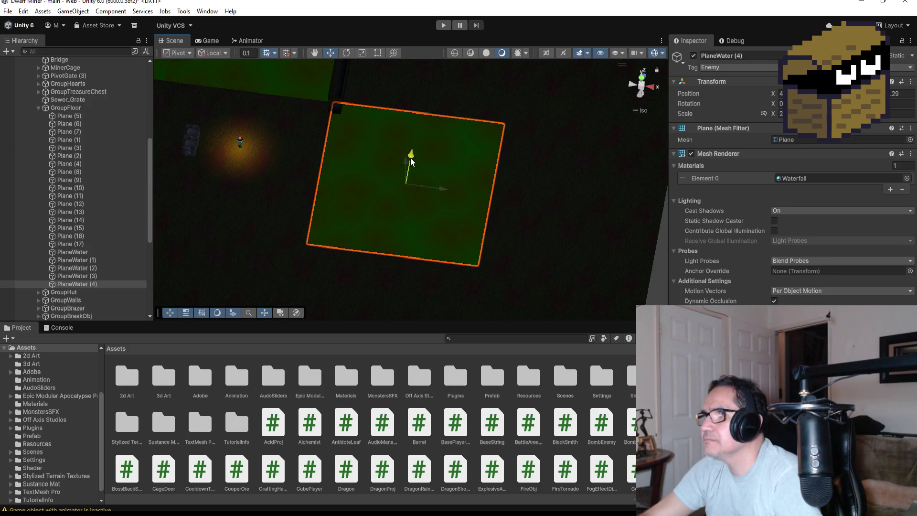
{"action": "mouse_move", "coordinate": [504, 210]}
{"action": "left_mouse_down"}
{"action": "mouse_move", "coordinate": [557, 149]}
{"action": "mouse_move", "coordinate": [483, 165]}
{"action": "mouse_move", "coordinate": [495, 221]}
{"action": "left_mouse_up"}
{"action": "left_click", "coordinate": [576, 236]}
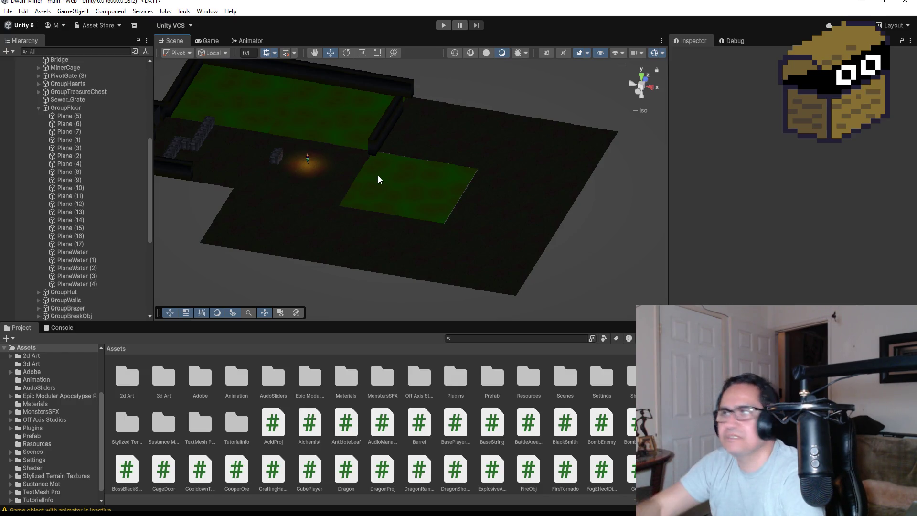
{"action": "mouse_move", "coordinate": [388, 177]}
{"action": "left_mouse_down"}
{"action": "mouse_move", "coordinate": [401, 210]}
{"action": "mouse_move", "coordinate": [480, 212]}
{"action": "mouse_move", "coordinate": [446, 208]}
{"action": "mouse_move", "coordinate": [485, 268]}
{"action": "mouse_move", "coordinate": [436, 205]}
{"action": "left_mouse_up"}
{"action": "scroll", "coordinate": [436, 205], "scroll_direction": "up", "scroll_amount": 2}
{"action": "left_click", "coordinate": [446, 193]}
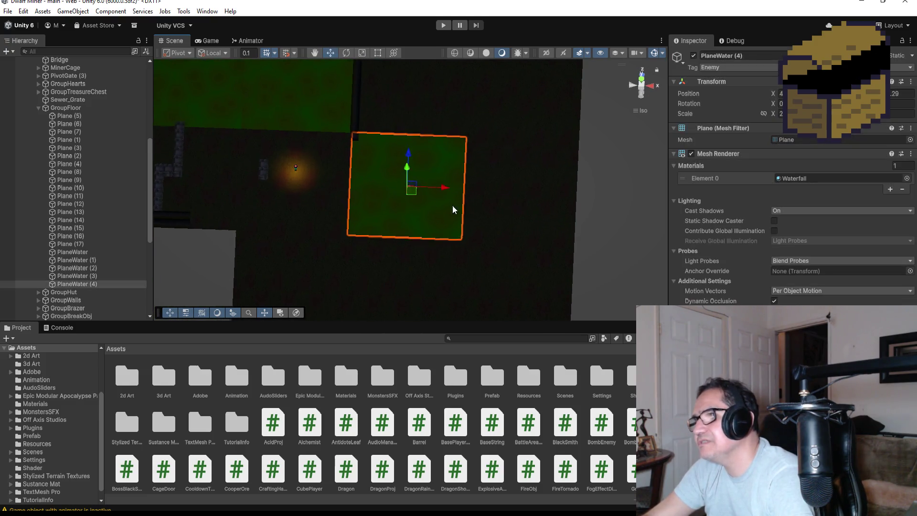
{"action": "key", "text": "f"}
{"action": "scroll", "coordinate": [512, 253], "scroll_direction": "down", "scroll_amount": 5}
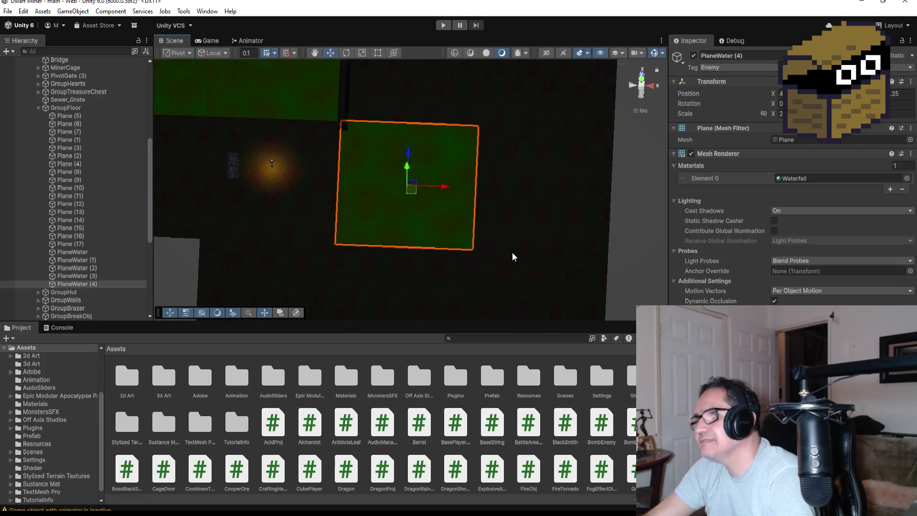
{"action": "left_click", "coordinate": [604, 203]}
{"action": "mouse_move", "coordinate": [592, 208]}
{"action": "left_mouse_down"}
{"action": "mouse_move", "coordinate": [575, 163]}
{"action": "mouse_move", "coordinate": [354, 123]}
{"action": "mouse_move", "coordinate": [494, 223]}
{"action": "left_mouse_up"}
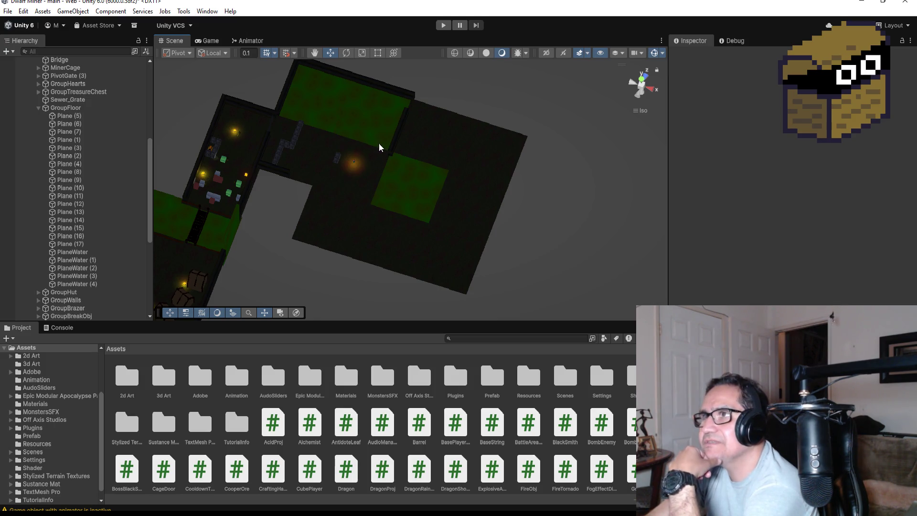
{"action": "scroll", "coordinate": [363, 127], "scroll_direction": "up", "scroll_amount": 2}
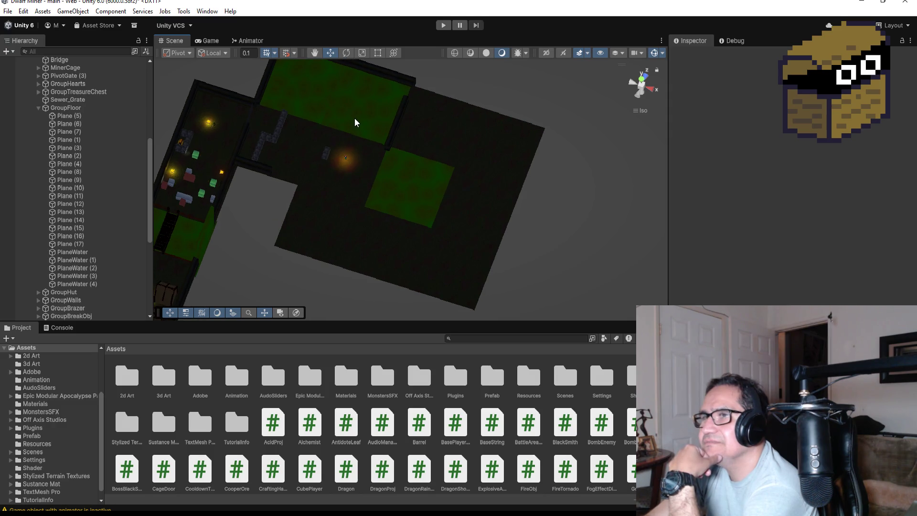
{"action": "left_click", "coordinate": [400, 180]}
{"action": "left_click", "coordinate": [361, 257]}
{"action": "scroll", "coordinate": [388, 259], "scroll_direction": "down", "scroll_amount": 3}
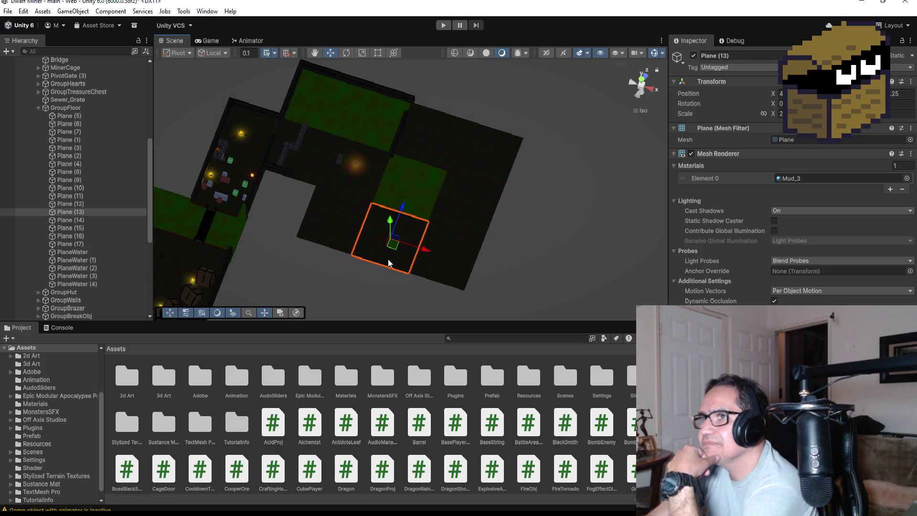
{"action": "left_click", "coordinate": [348, 227]}
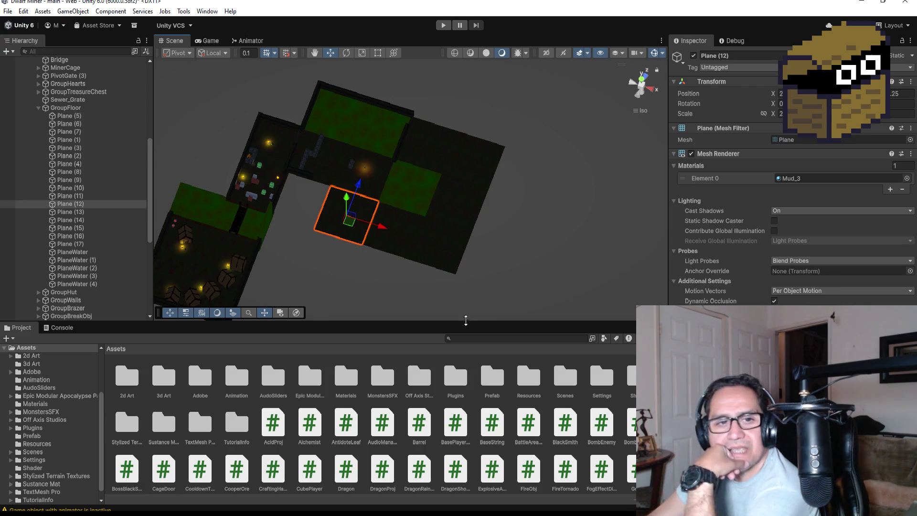
Duplicate Plane (17) as Plane (18) and move it off to the right.
{"action": "left_click", "coordinate": [442, 248]}
{"action": "mouse_move", "coordinate": [505, 259]}
{"action": "left_mouse_down"}
{"action": "mouse_move", "coordinate": [538, 254]}
{"action": "mouse_move", "coordinate": [380, 225]}
{"action": "left_mouse_up"}
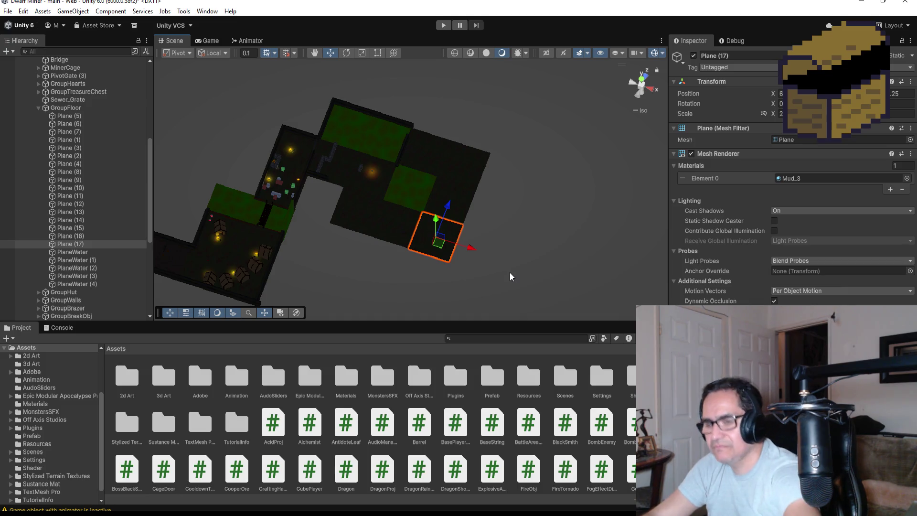
{"action": "key", "text": "ctrl+d"}
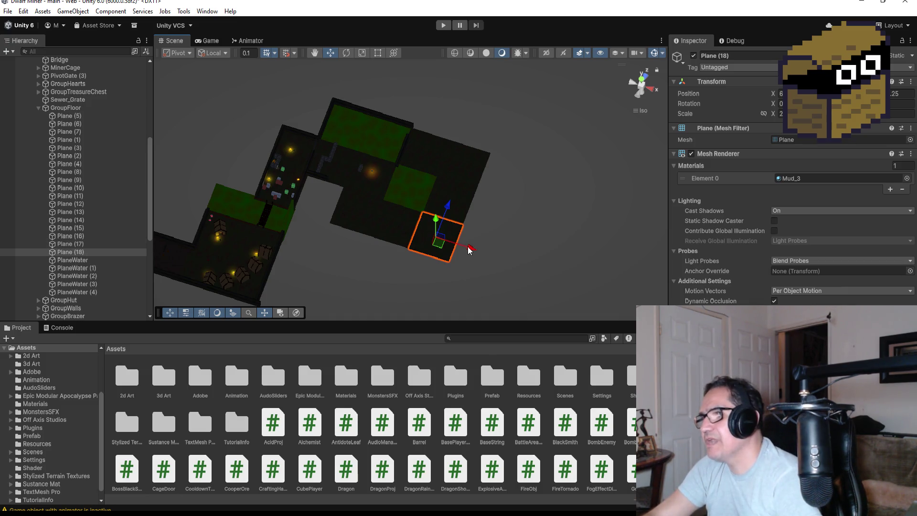
{"action": "left_click_drag", "start_coordinate": [472, 248], "coordinate": [520, 254]}
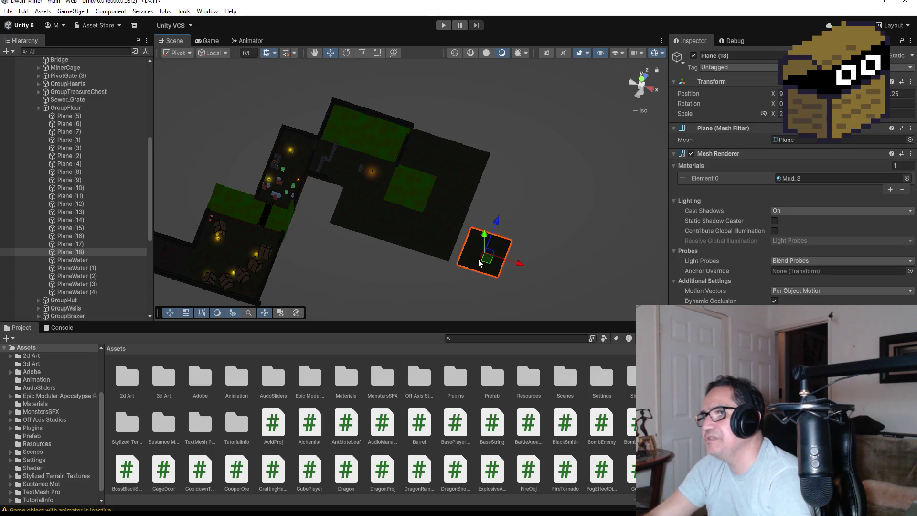
{"action": "key", "text": "f"}
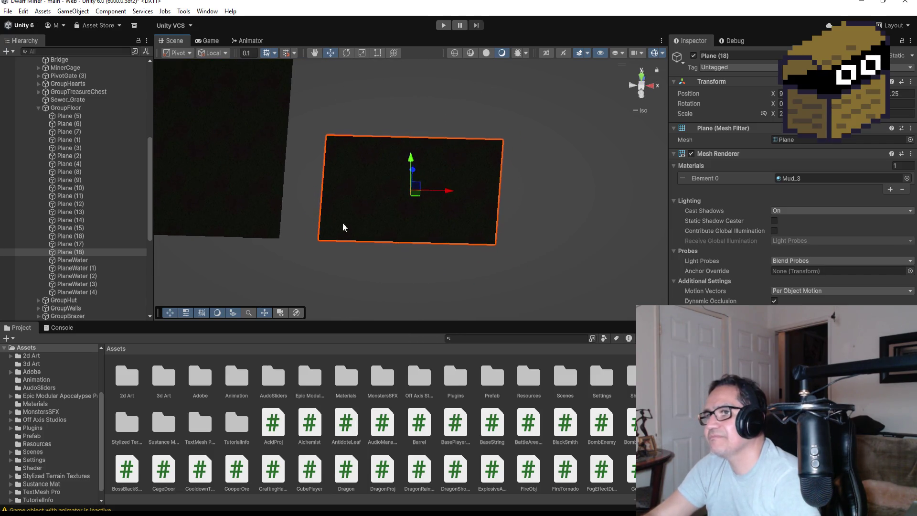
Shift Plane (18) slightly left in top view, then bring up the Dward Dungeon Crawler folder.
{"action": "left_click_drag", "start_coordinate": [319, 240], "coordinate": [278, 237]}
{"action": "scroll", "coordinate": [375, 231], "scroll_direction": "down", "scroll_amount": 3}
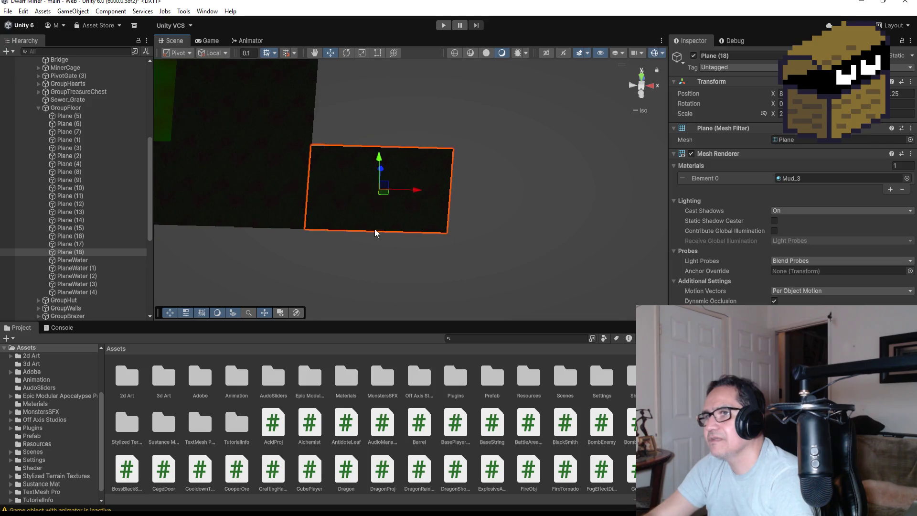
{"action": "scroll", "coordinate": [267, 181], "scroll_direction": "down", "scroll_amount": 3}
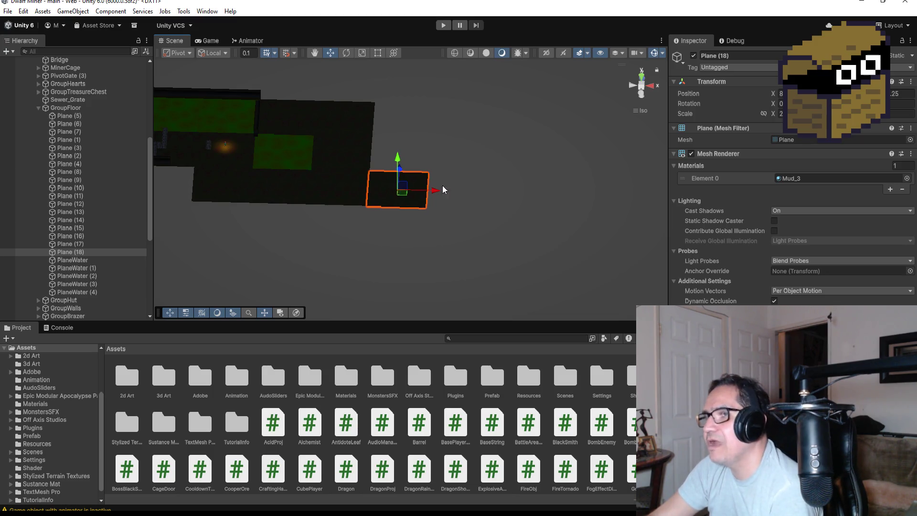
{"action": "scroll", "coordinate": [484, 176], "scroll_direction": "up", "scroll_amount": 5}
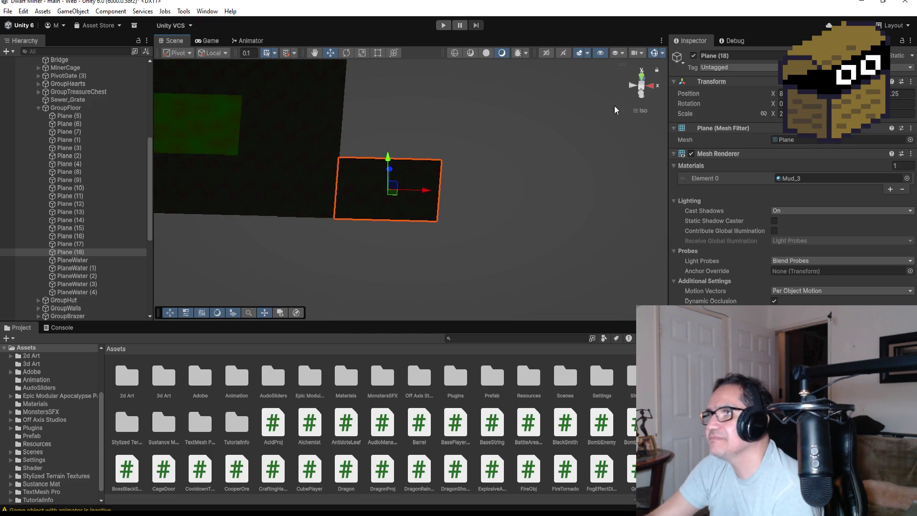
{"action": "left_click", "coordinate": [642, 74]}
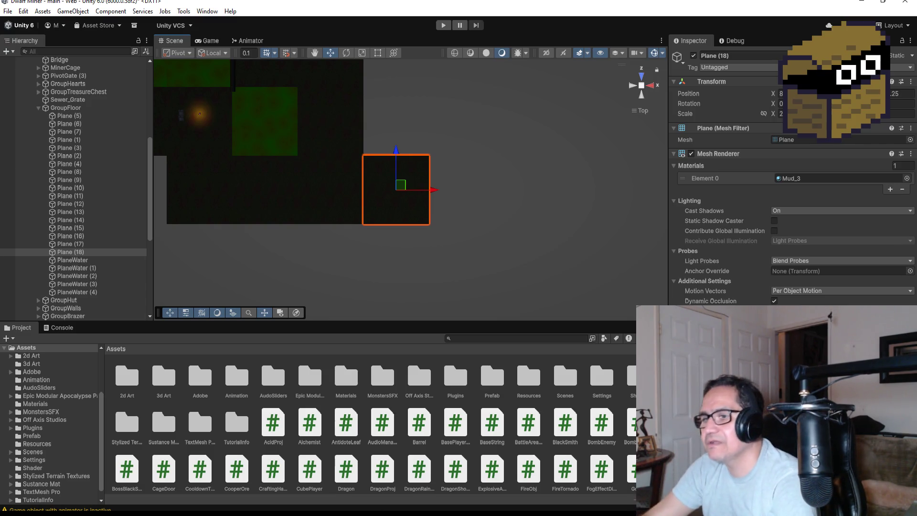
{"action": "key", "text": "alt+Tab"}
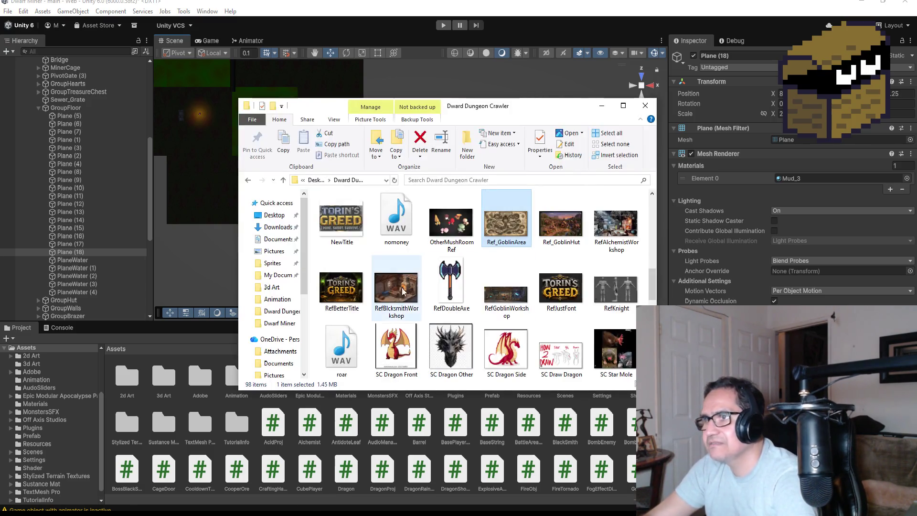
Open Ref_GoblinArea.png, zoom in on Mushroom Farms, Warrens and Shaman's Cave, then minimize Photos and the folder.
{"action": "double_click", "coordinate": [507, 234]}
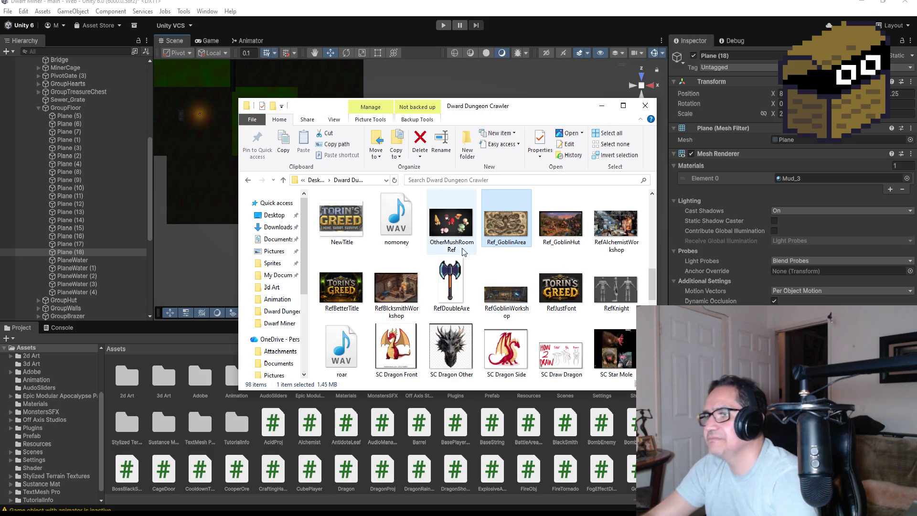
{"action": "scroll", "coordinate": [199, 260], "scroll_direction": "up", "scroll_amount": 4}
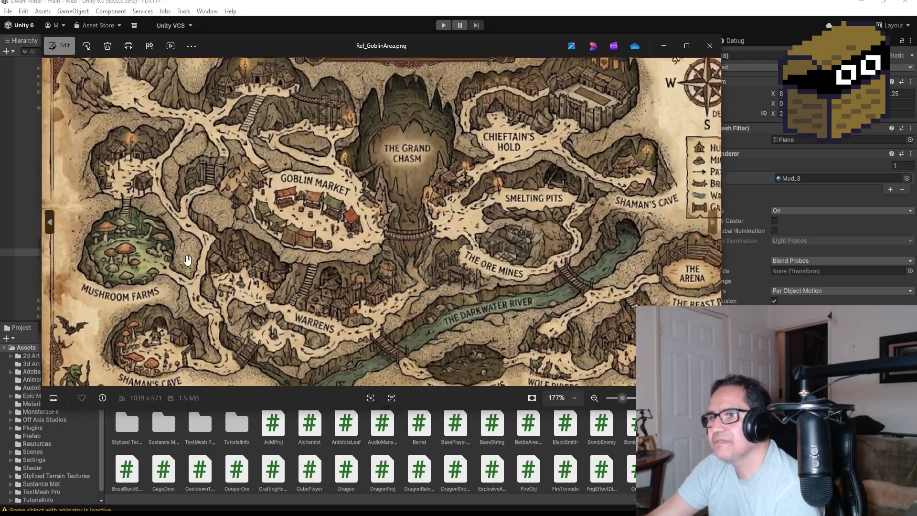
{"action": "scroll", "coordinate": [236, 256], "scroll_direction": "up", "scroll_amount": 2}
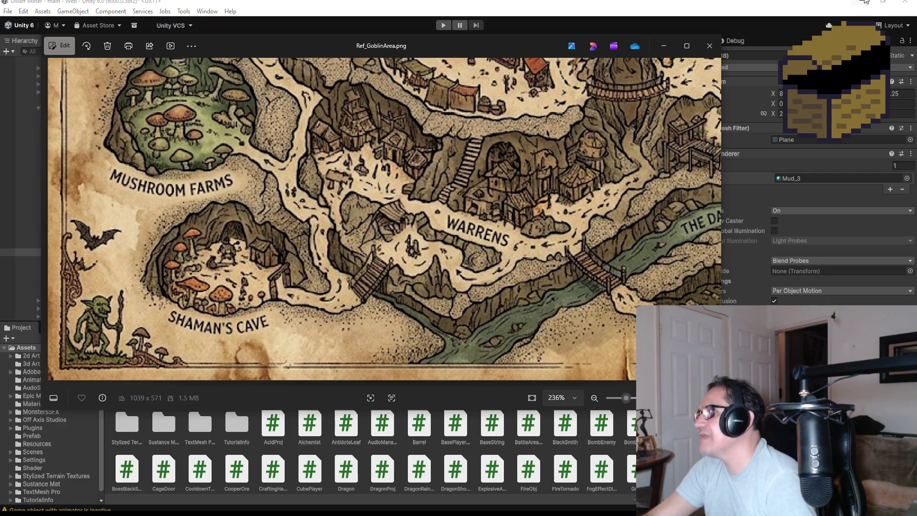
{"action": "left_click", "coordinate": [664, 46]}
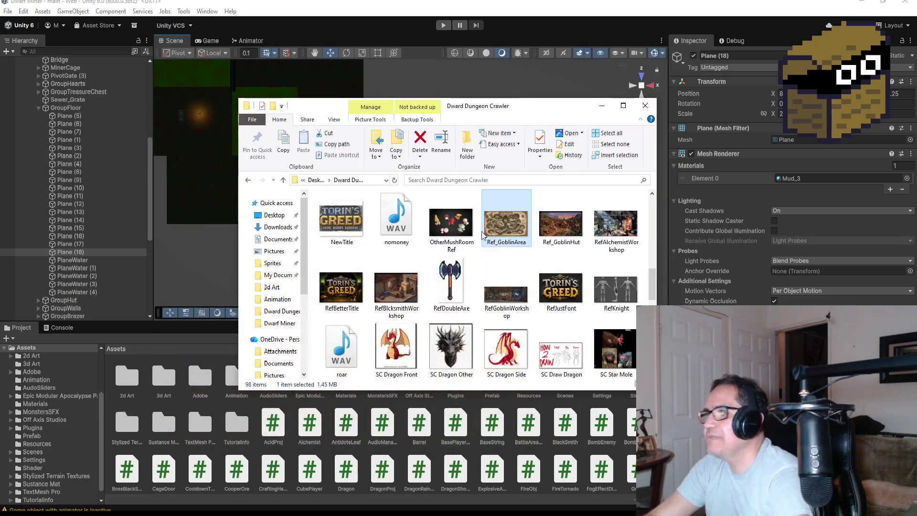
{"action": "left_click", "coordinate": [601, 106]}
{"action": "scroll", "coordinate": [391, 210], "scroll_direction": "up", "scroll_amount": 3}
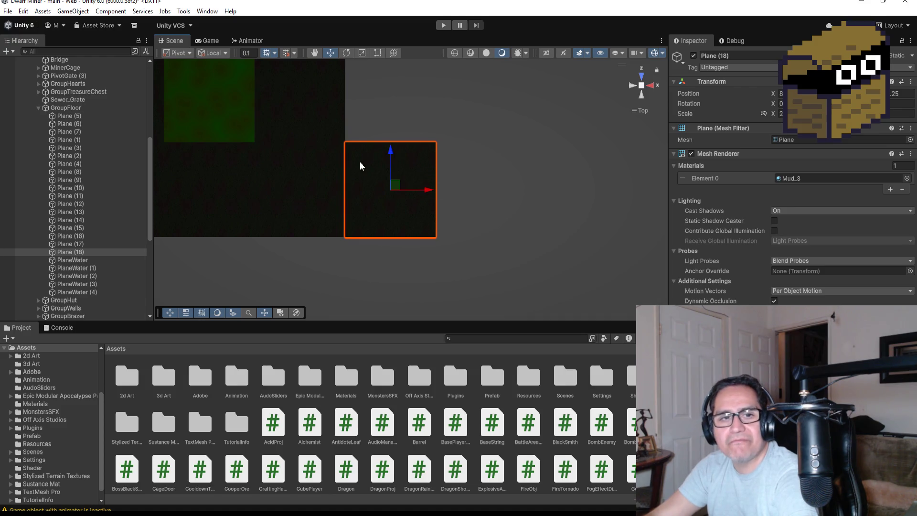
Collapse GroupFloor and GroupMiningCubes, then create an empty child 'GroupHut' under Area2.
{"action": "scroll", "coordinate": [426, 193], "scroll_direction": "up", "scroll_amount": 2}
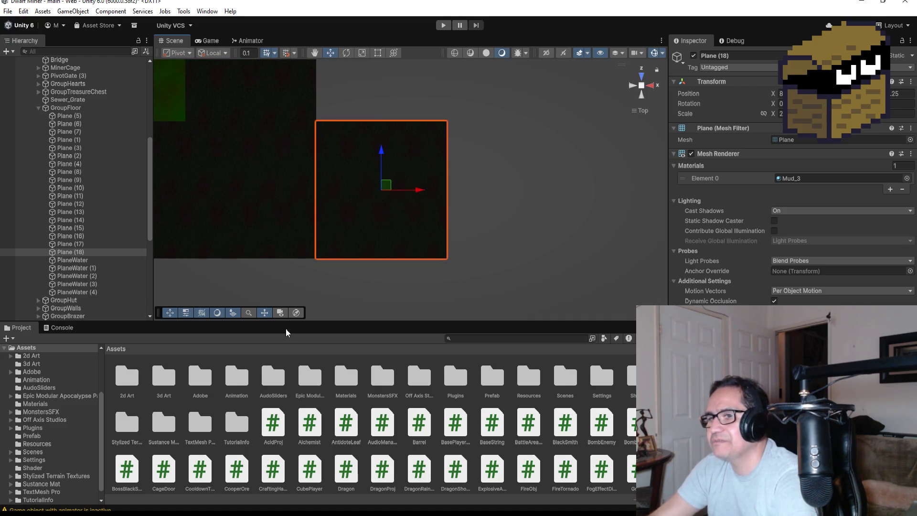
{"action": "left_click", "coordinate": [38, 107]}
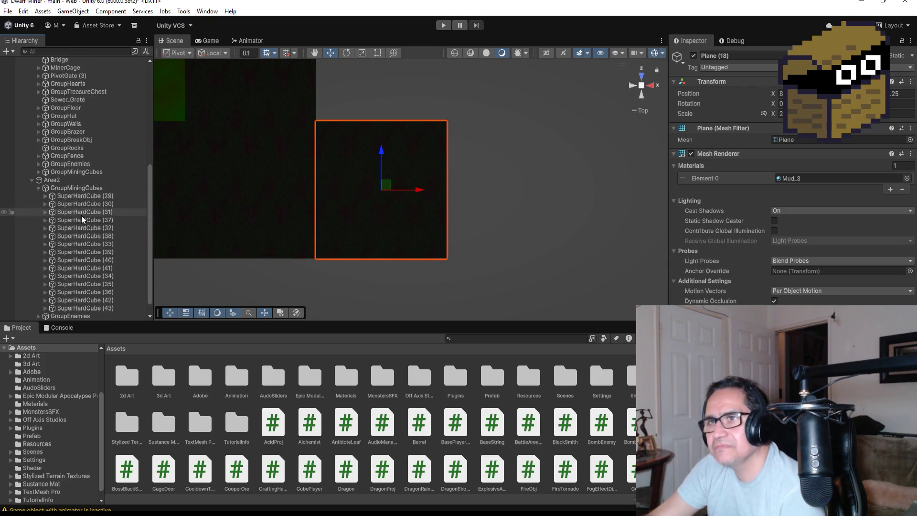
{"action": "left_click", "coordinate": [38, 188]}
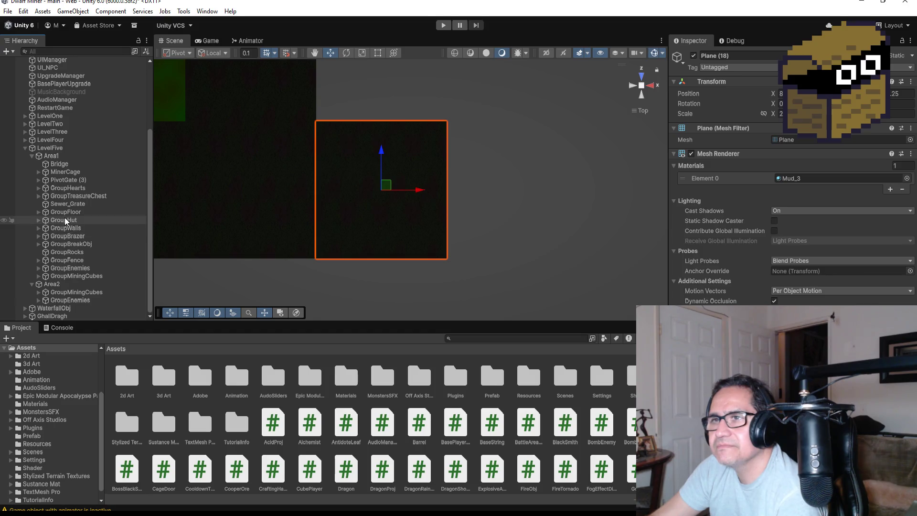
{"action": "left_click", "coordinate": [34, 221]}
{"action": "left_click", "coordinate": [60, 285]}
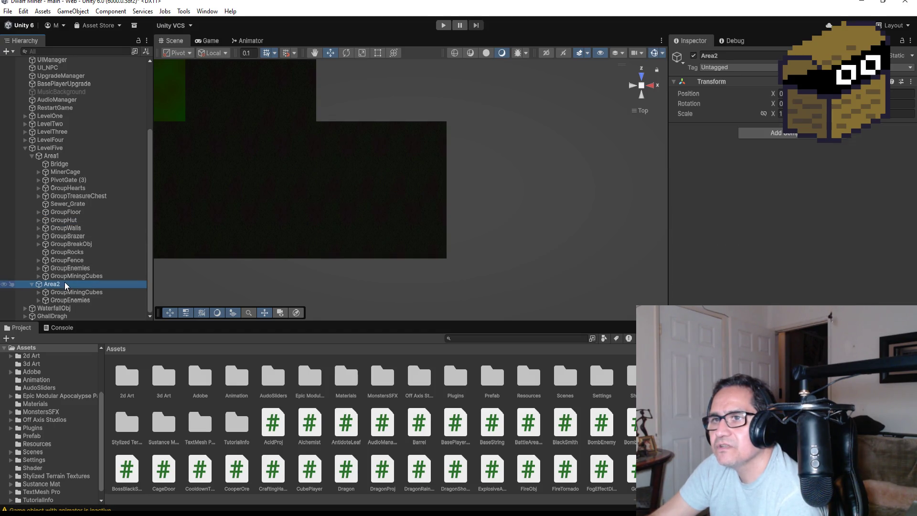
{"action": "right_click", "coordinate": [65, 283]}
{"action": "left_click", "coordinate": [112, 274]}
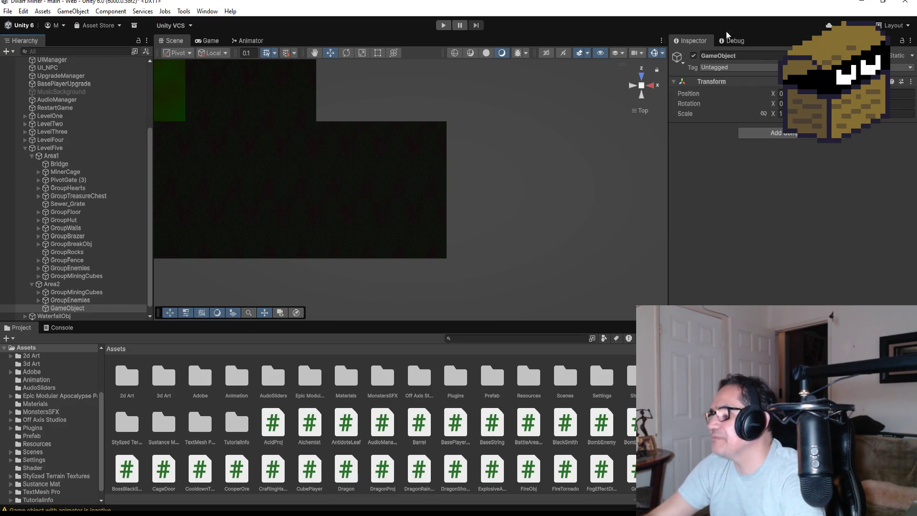
{"action": "type", "text": "Gr"}
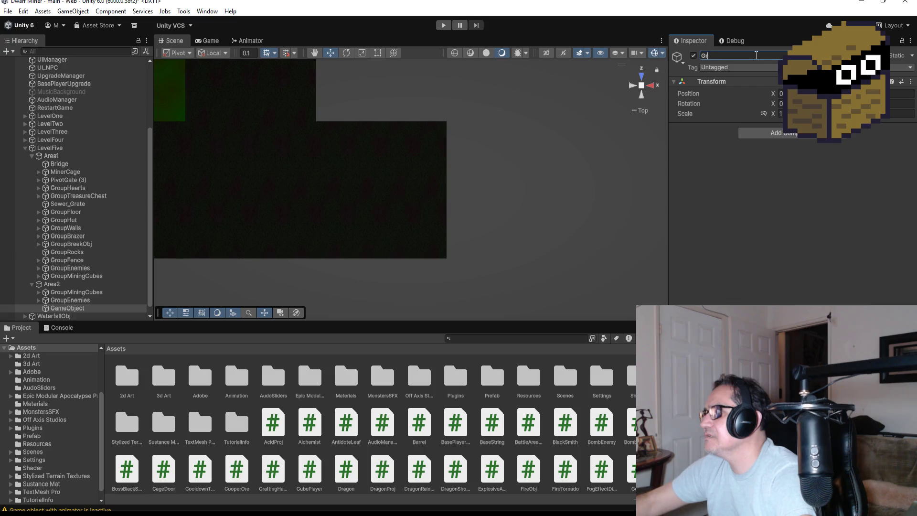
{"action": "type", "text": "oupHut"}
{"action": "key", "text": "Return"}
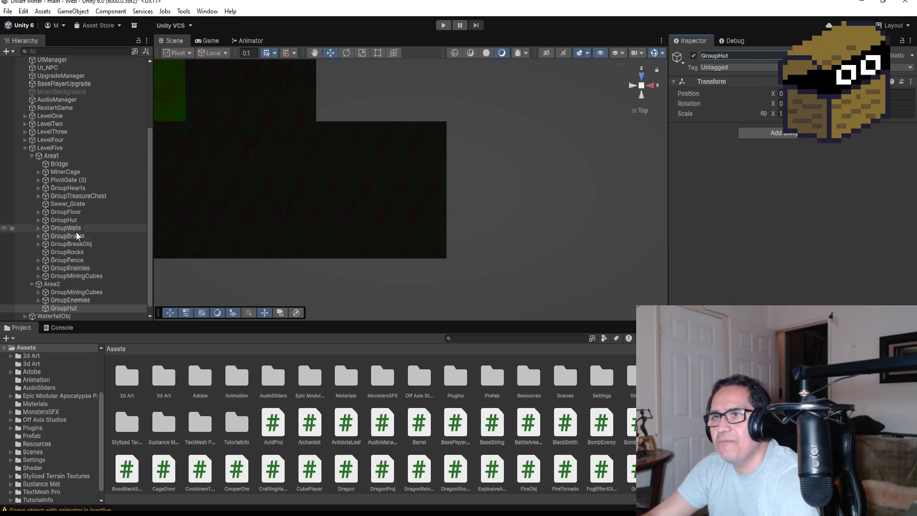
Expand Area1's GroupHut and frame GoblinHut (4) and the first GoblinHut in the scene.
{"action": "left_click", "coordinate": [39, 220]}
{"action": "left_click", "coordinate": [84, 266]}
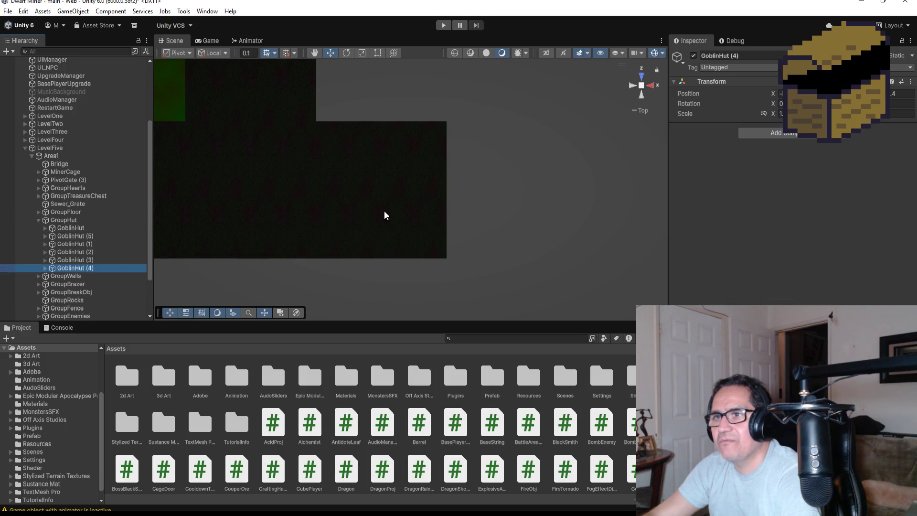
{"action": "key", "text": "f"}
{"action": "left_click", "coordinate": [86, 227]}
{"action": "key", "text": "f"}
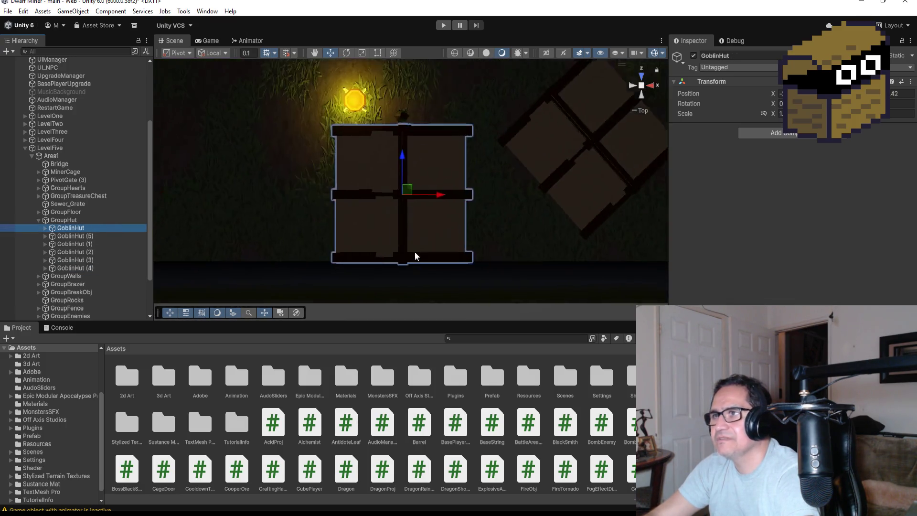
{"action": "scroll", "coordinate": [494, 257], "scroll_direction": "down", "scroll_amount": 10}
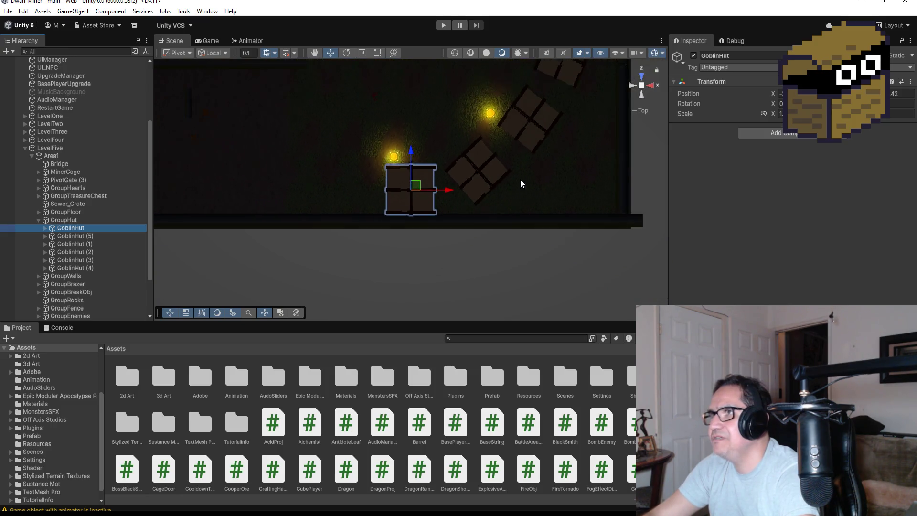
Duplicate GoblinHut (4) as GoblinHut (6) and move it under Area2 in the Hierarchy.
{"action": "scroll", "coordinate": [512, 172], "scroll_direction": "down", "scroll_amount": 3}
{"action": "left_click", "coordinate": [486, 112]}
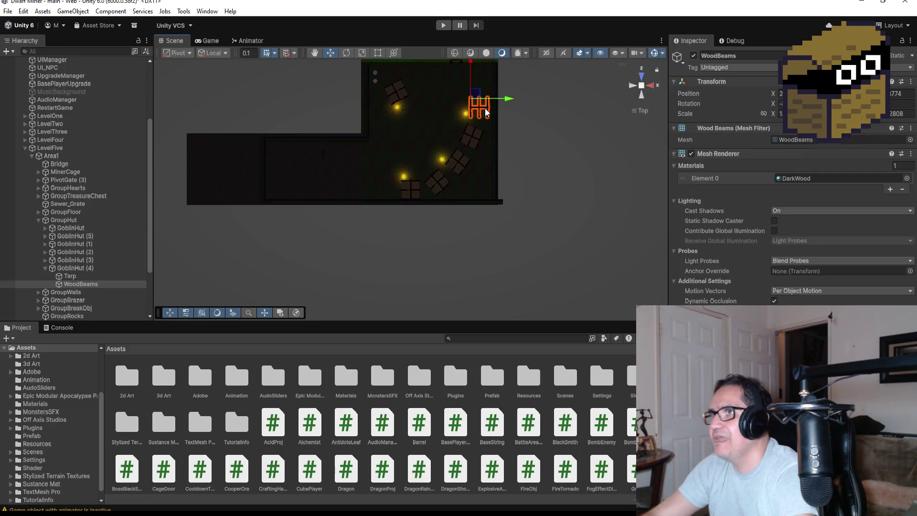
{"action": "left_click", "coordinate": [47, 268]}
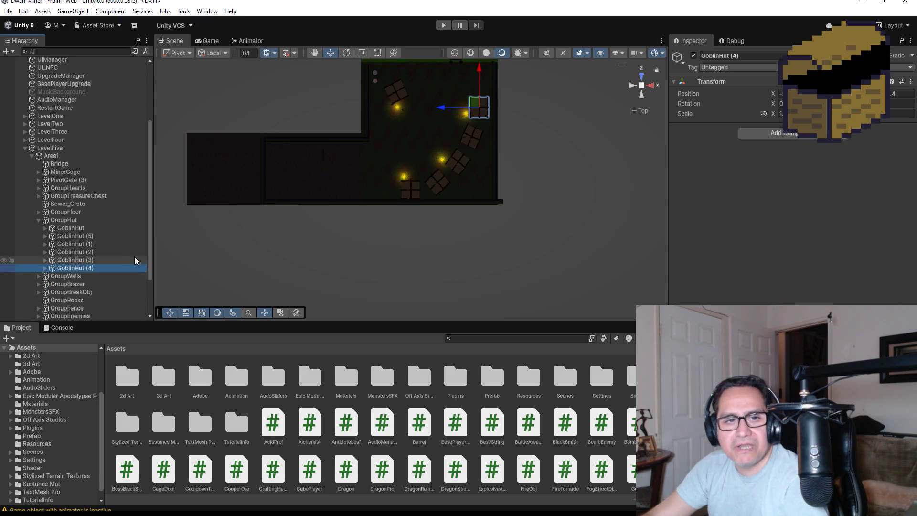
{"action": "key", "text": "ctrl+d"}
{"action": "scroll", "coordinate": [109, 289], "scroll_direction": "down", "scroll_amount": 2}
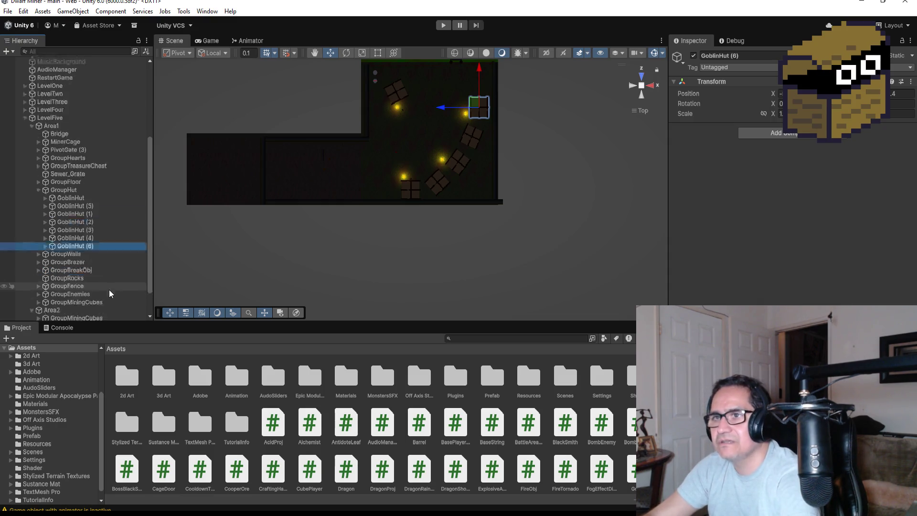
{"action": "scroll", "coordinate": [109, 293], "scroll_direction": "down", "scroll_amount": 2}
{"action": "mouse_move", "coordinate": [76, 212]}
{"action": "left_mouse_down"}
{"action": "mouse_move", "coordinate": [75, 299]}
{"action": "mouse_move", "coordinate": [73, 281]}
{"action": "left_mouse_up"}
{"action": "scroll", "coordinate": [411, 191], "scroll_direction": "down", "scroll_amount": 2}
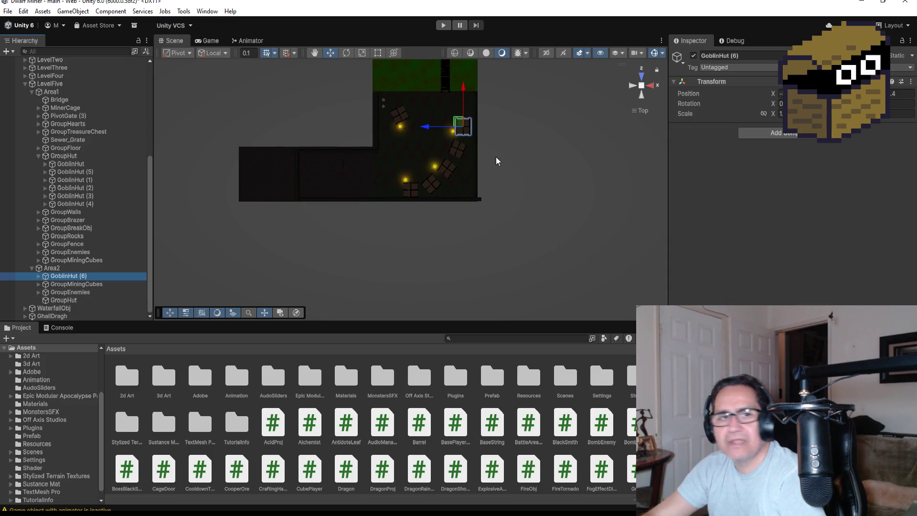
{"action": "scroll", "coordinate": [496, 159], "scroll_direction": "down", "scroll_amount": 5}
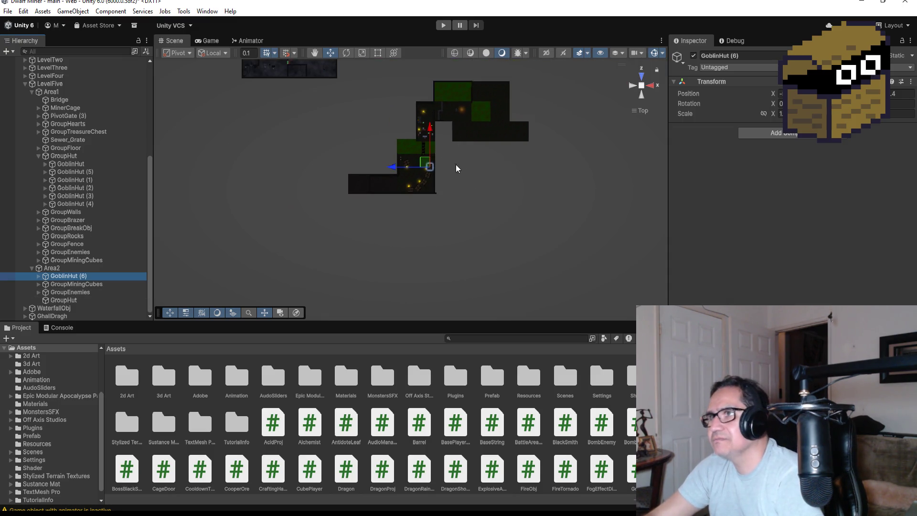
Move GoblinHut (6) onto the separate dark floor tile at the far end of Area2.
{"action": "left_click_drag", "start_coordinate": [394, 170], "coordinate": [504, 161]}
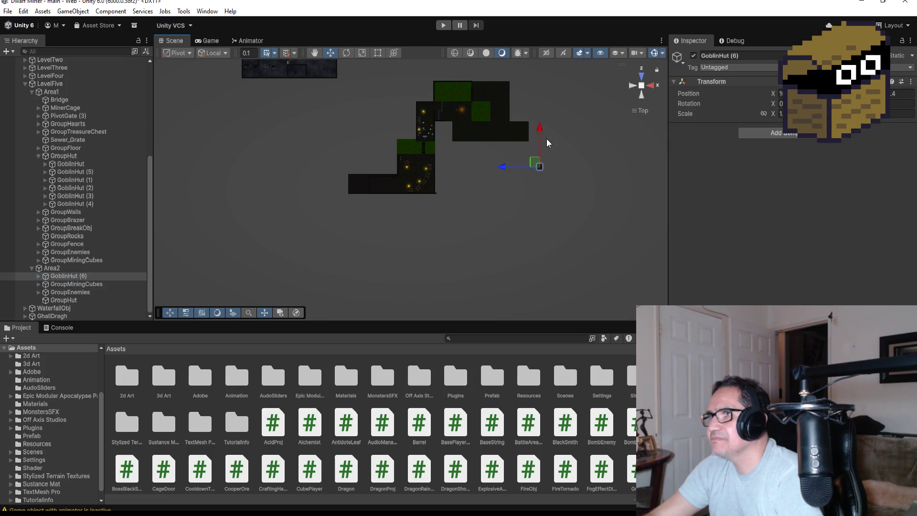
{"action": "left_click_drag", "start_coordinate": [533, 101], "coordinate": [532, 94]}
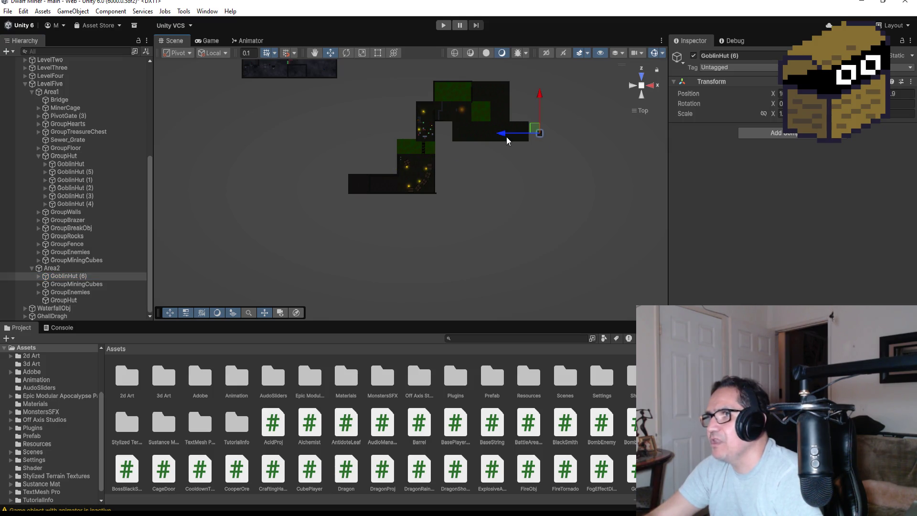
{"action": "left_click_drag", "start_coordinate": [506, 134], "coordinate": [487, 134]}
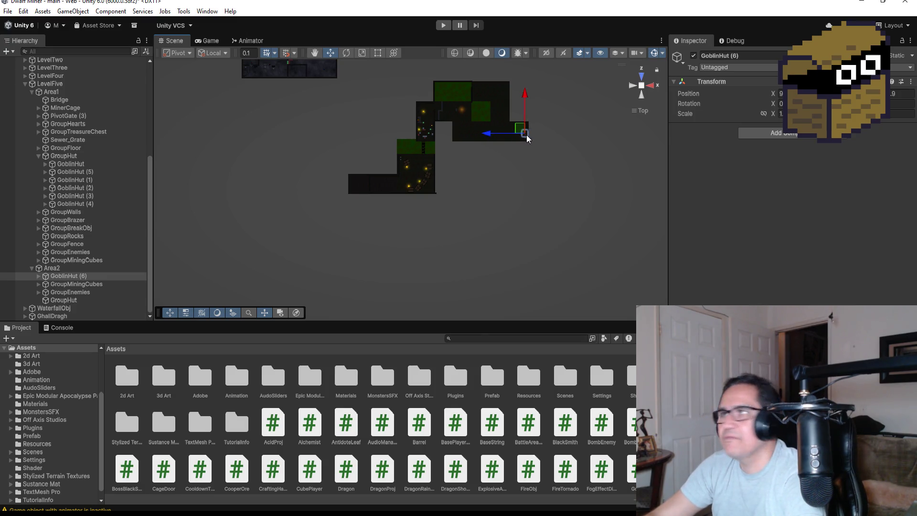
{"action": "key", "text": "f"}
{"action": "scroll", "coordinate": [454, 225], "scroll_direction": "down", "scroll_amount": 6}
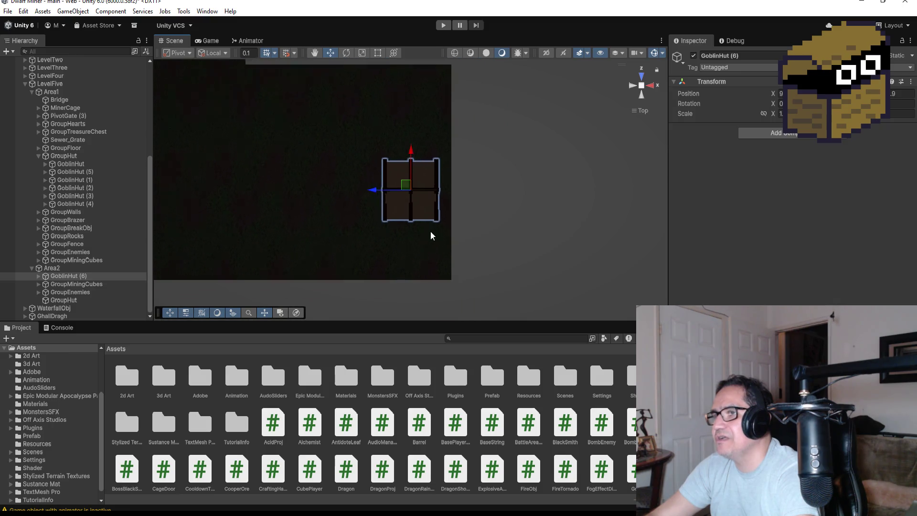
{"action": "left_click_drag", "start_coordinate": [408, 150], "coordinate": [409, 142]}
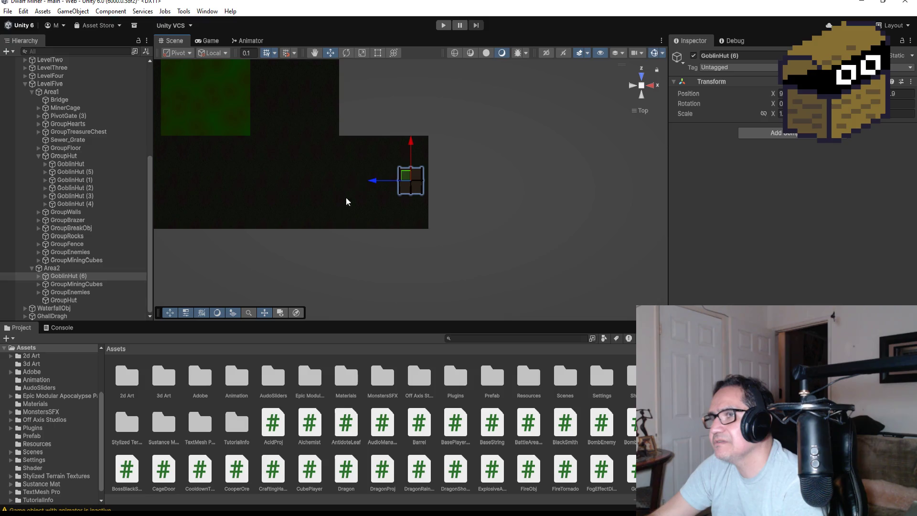
{"action": "mouse_move", "coordinate": [339, 210]}
{"action": "left_mouse_down", "text": "alt"}
{"action": "mouse_move", "coordinate": [472, 125]}
{"action": "mouse_move", "coordinate": [537, 103]}
{"action": "mouse_move", "coordinate": [435, 221]}
{"action": "mouse_move", "coordinate": [500, 149]}
{"action": "mouse_move", "coordinate": [440, 165]}
{"action": "mouse_move", "coordinate": [290, 265]}
{"action": "left_mouse_up", "text": "alt"}
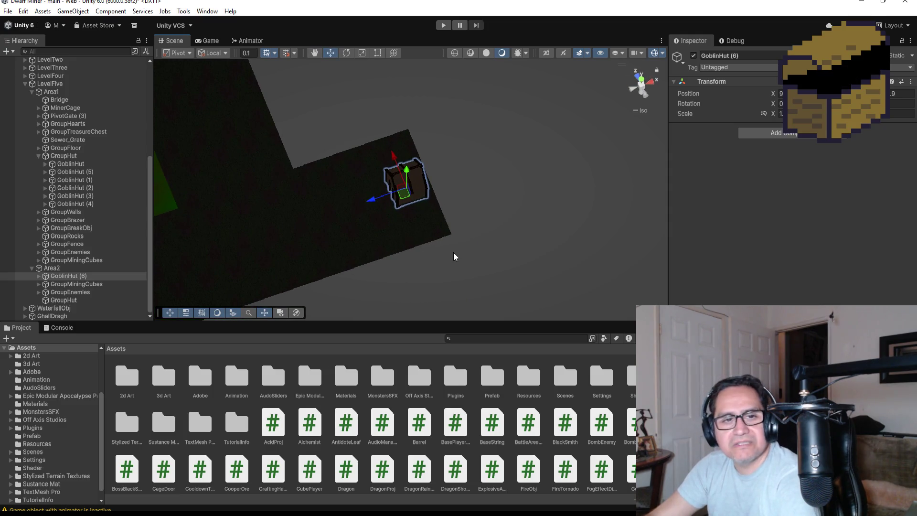
Duplicate Plane (18) as Plane (19) and align it past the hut.
{"action": "scroll", "coordinate": [452, 254], "scroll_direction": "down", "scroll_amount": 5}
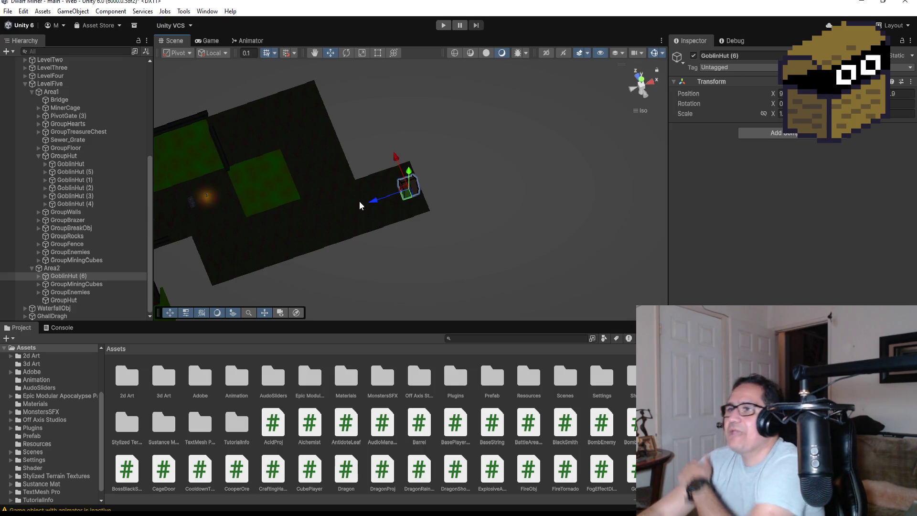
{"action": "left_click", "coordinate": [389, 212]}
{"action": "key", "text": "ctrl+d"}
{"action": "left_click_drag", "start_coordinate": [392, 172], "coordinate": [413, 213]}
{"action": "scroll", "coordinate": [508, 209], "scroll_direction": "up", "scroll_amount": 3}
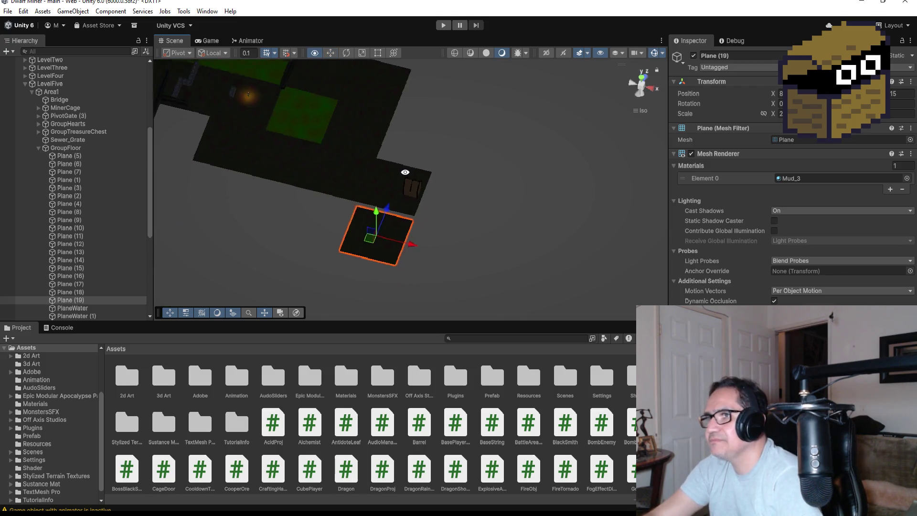
{"action": "mouse_move", "coordinate": [334, 211]}
{"action": "left_mouse_down"}
{"action": "mouse_move", "coordinate": [424, 213]}
{"action": "mouse_move", "coordinate": [411, 186]}
{"action": "left_mouse_up"}
Slide the whole GoblinHut (6) onto the new Plane (19) floor section.
{"action": "left_click", "coordinate": [411, 187]}
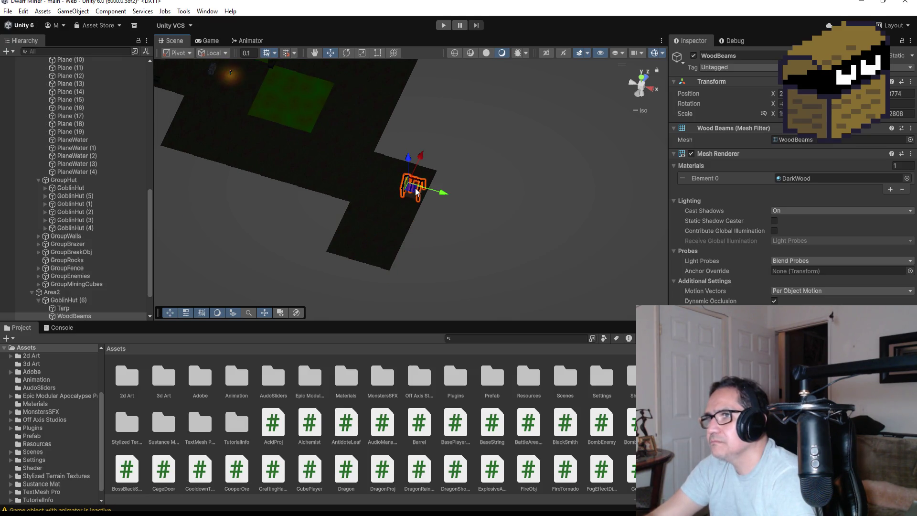
{"action": "left_click", "coordinate": [62, 300]}
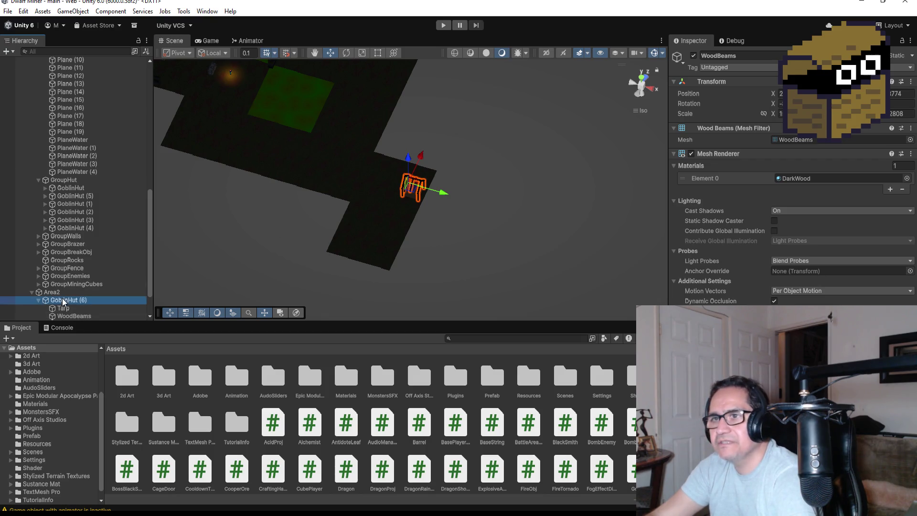
{"action": "left_click_drag", "start_coordinate": [426, 169], "coordinate": [400, 205]}
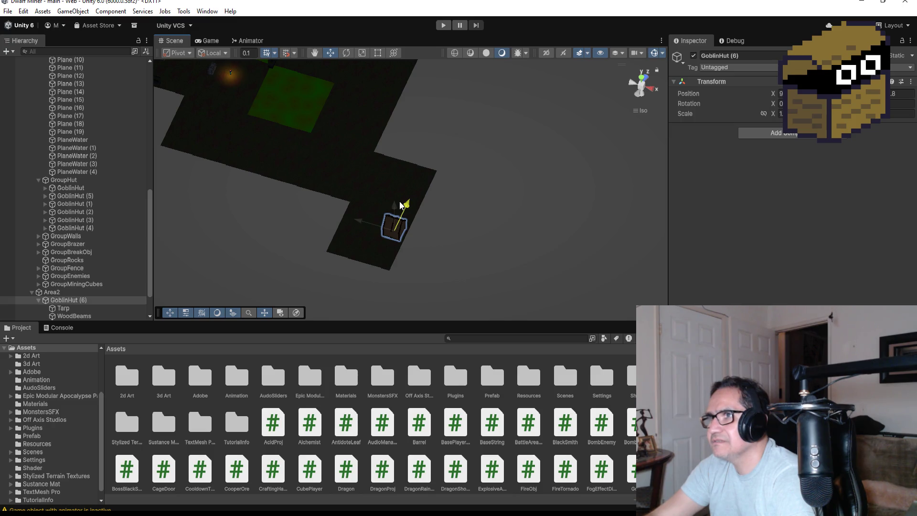
{"action": "left_click_drag", "start_coordinate": [401, 204], "coordinate": [414, 192]}
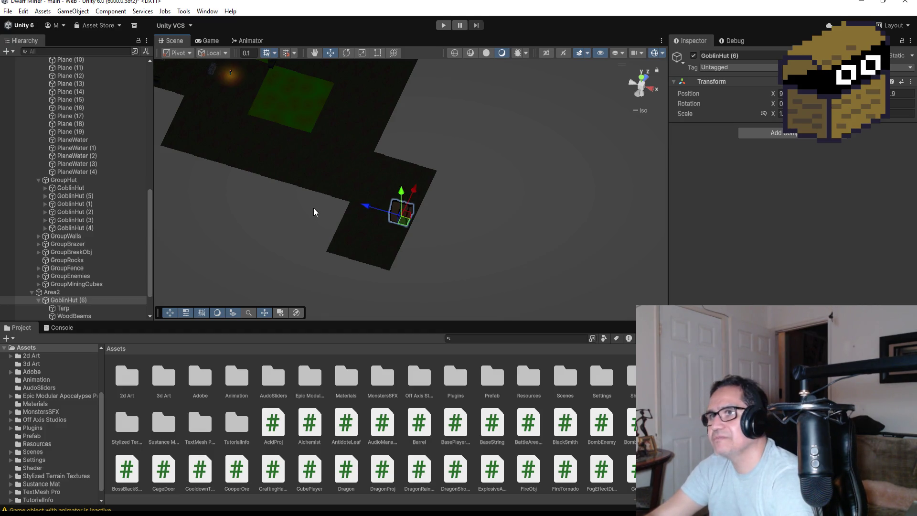
{"action": "scroll", "coordinate": [313, 211], "scroll_direction": "down", "scroll_amount": 2}
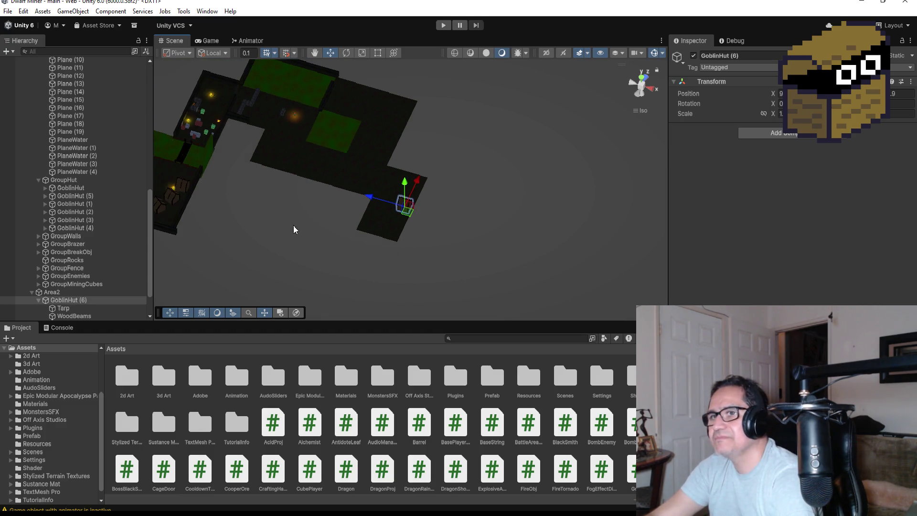
{"action": "left_click", "coordinate": [38, 300]}
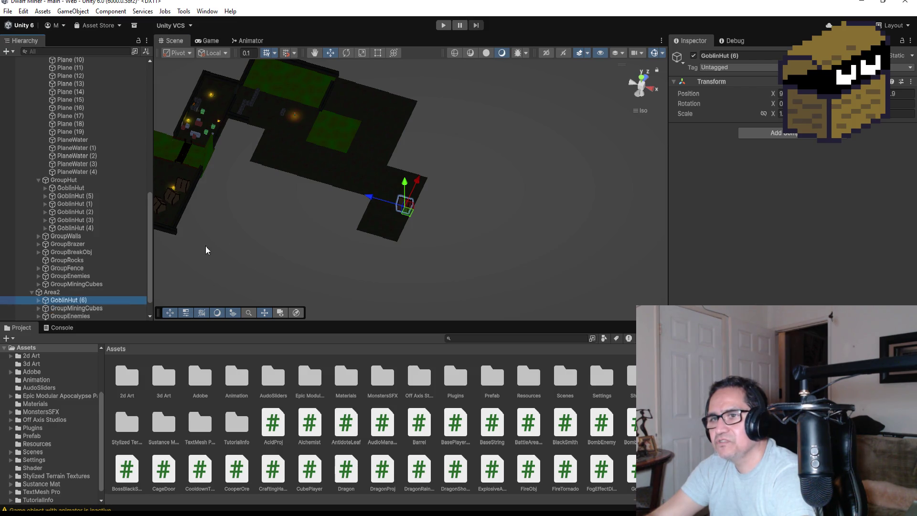
Create a new empty object under Area2 named GroupHut.
{"action": "scroll", "coordinate": [95, 312], "scroll_direction": "down", "scroll_amount": 1}
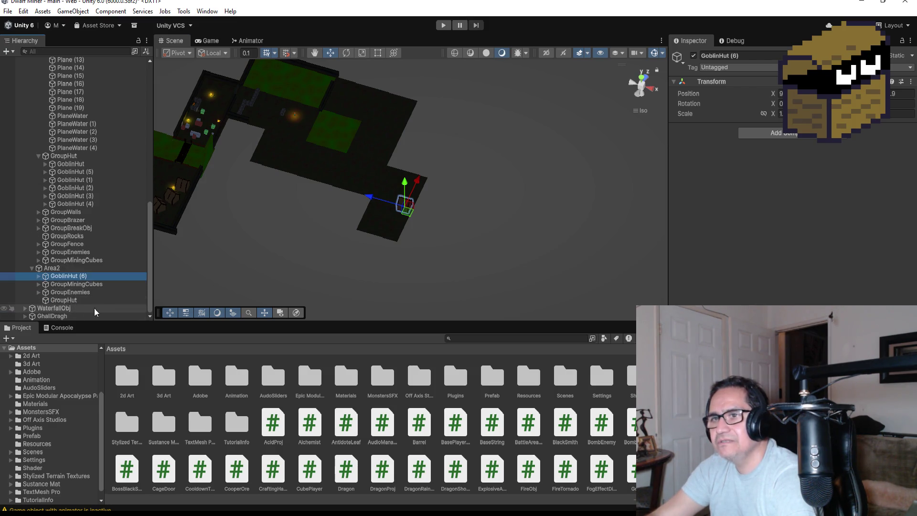
{"action": "right_click", "coordinate": [57, 267]}
{"action": "left_click", "coordinate": [115, 273]}
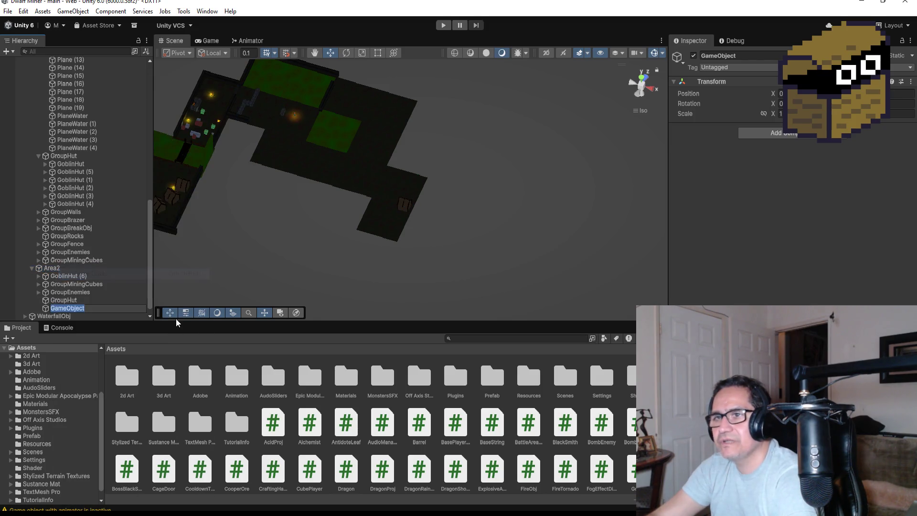
{"action": "type", "text": "GroupHut"}
{"action": "key", "text": "Return"}
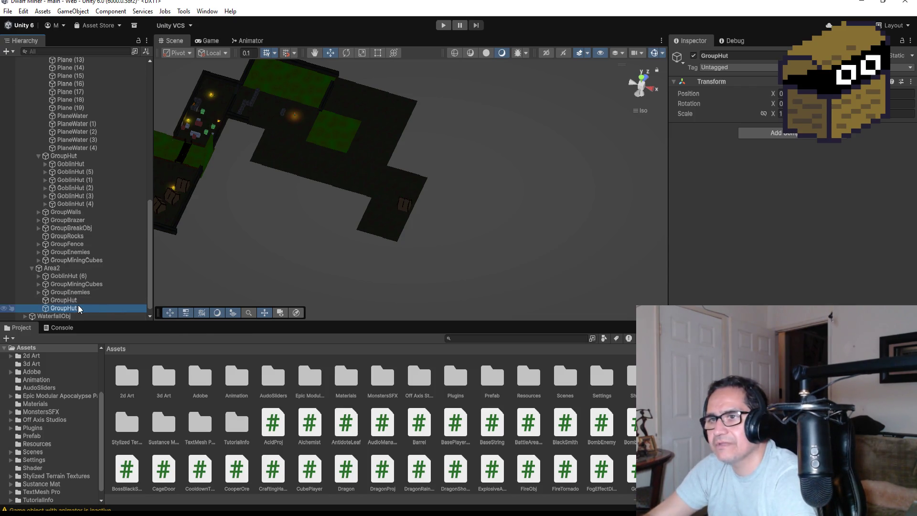
Delete the duplicate GroupHut, keeping Area2's original GroupHut.
{"action": "left_click", "coordinate": [80, 309]}
{"action": "left_click", "coordinate": [82, 299]}
{"action": "left_click", "coordinate": [77, 308]}
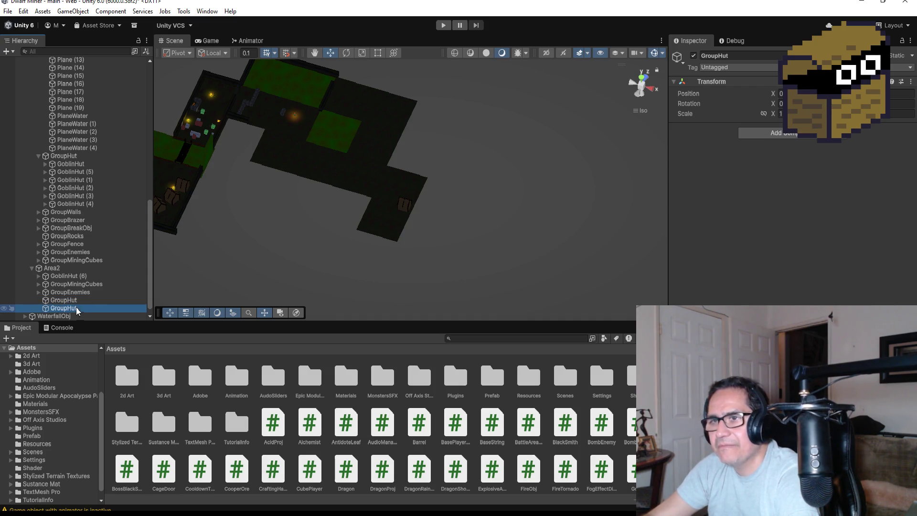
{"action": "key", "text": "Delete"}
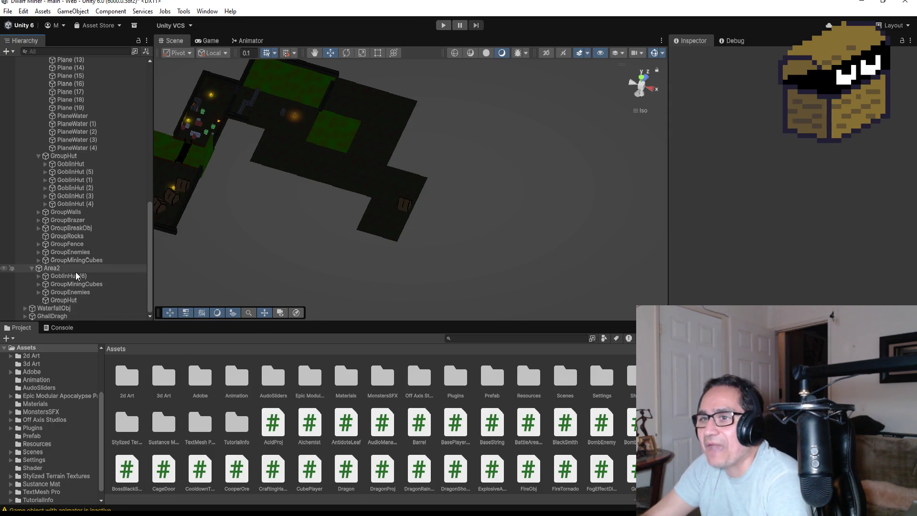
Move GoblinHut (6) into Area2's existing GroupHut and collapse that group.
{"action": "mouse_move", "coordinate": [75, 275]}
{"action": "left_mouse_down"}
{"action": "mouse_move", "coordinate": [74, 302]}
{"action": "mouse_move", "coordinate": [87, 303]}
{"action": "left_mouse_up"}
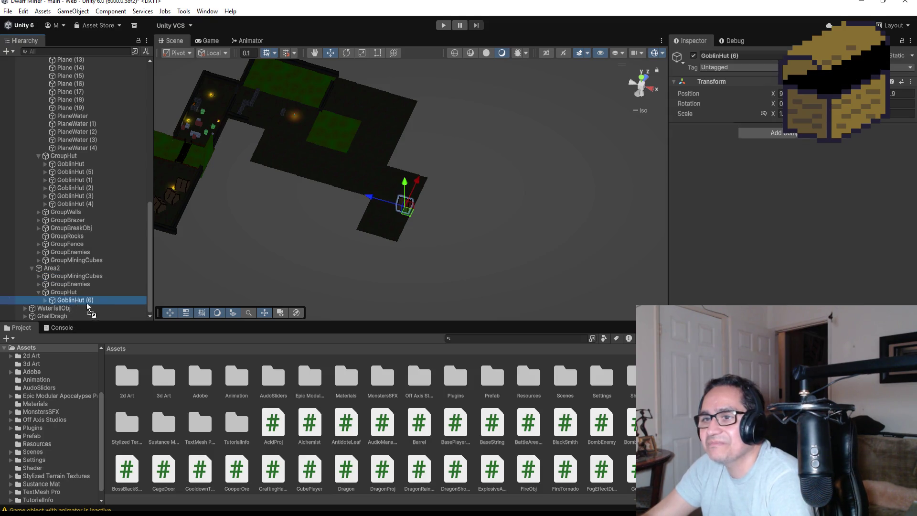
{"action": "scroll", "coordinate": [501, 197], "scroll_direction": "up", "scroll_amount": 4}
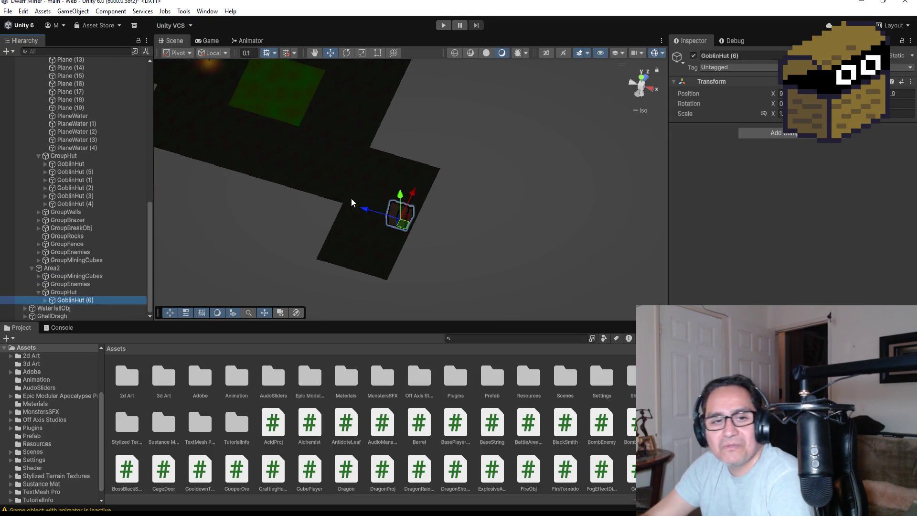
{"action": "left_click", "coordinate": [38, 292]}
{"action": "scroll", "coordinate": [351, 190], "scroll_direction": "down", "scroll_amount": 3}
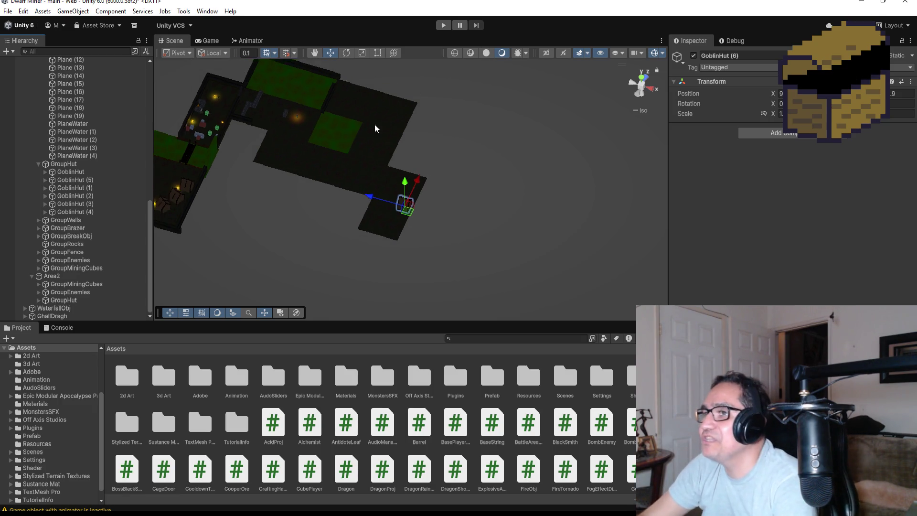
{"action": "scroll", "coordinate": [375, 125], "scroll_direction": "down", "scroll_amount": 3}
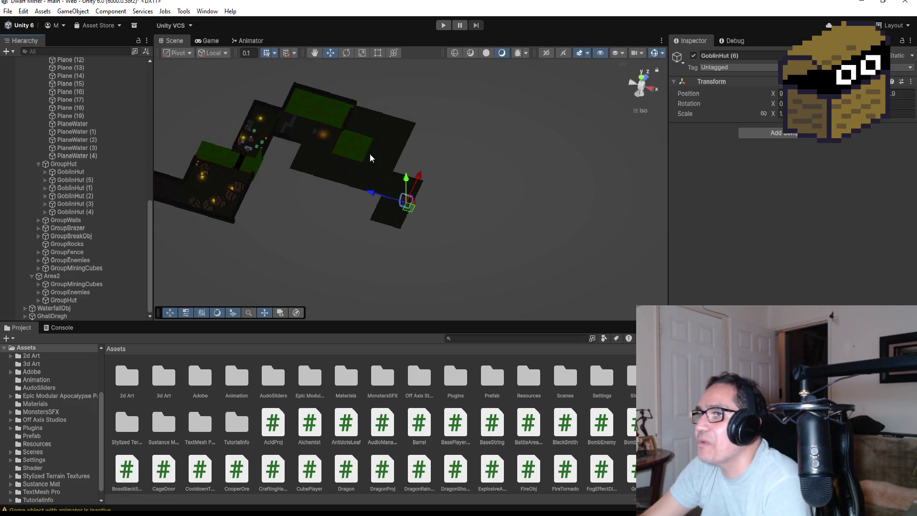
{"action": "left_click", "coordinate": [354, 103]}
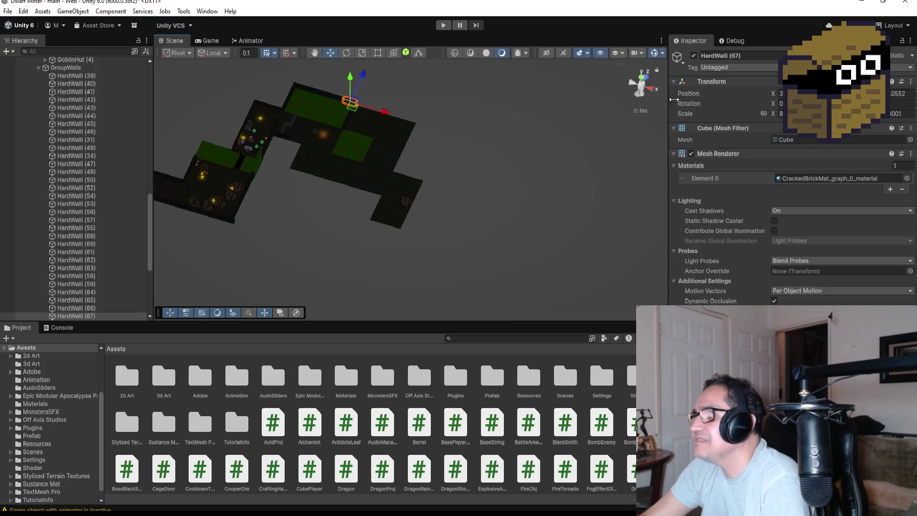
Duplicate HardWall (65) and HardWall (66) and slide the copies right along the top edge.
{"action": "left_click", "coordinate": [643, 78]}
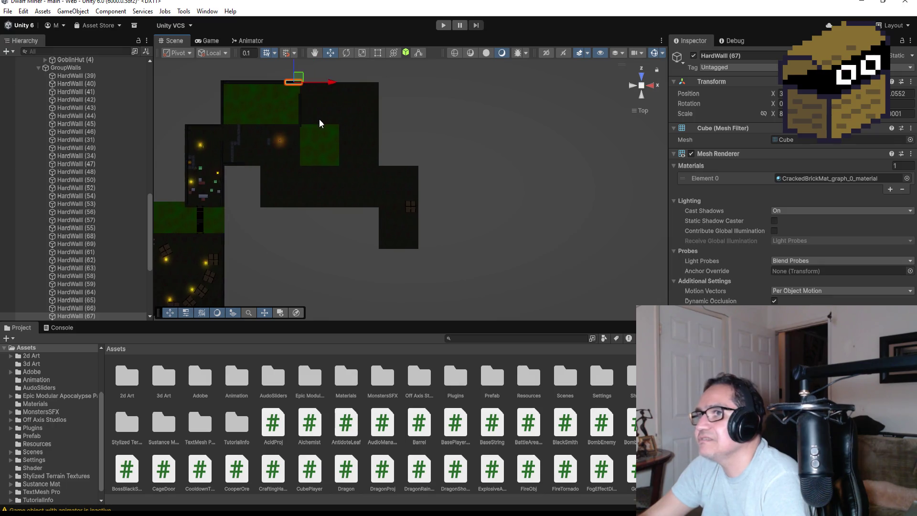
{"action": "key", "text": "f"}
{"action": "scroll", "coordinate": [556, 217], "scroll_direction": "down", "scroll_amount": 5}
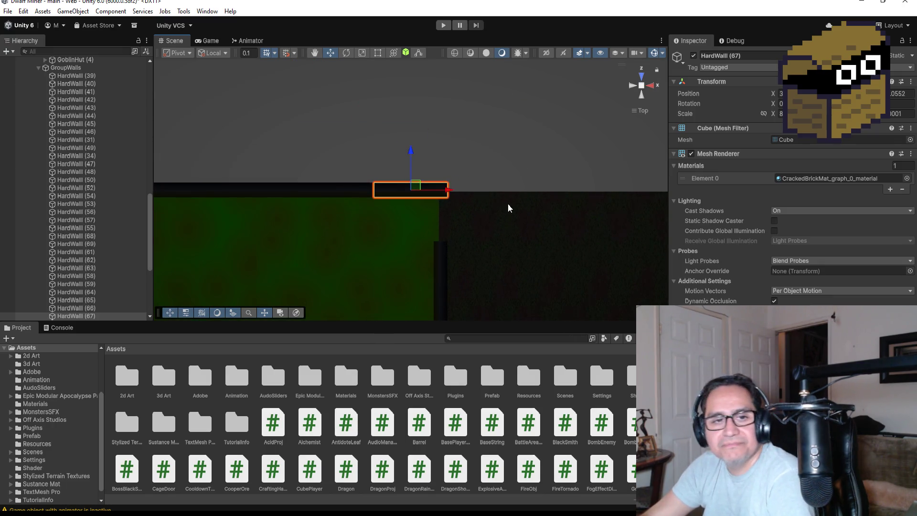
{"action": "scroll", "coordinate": [495, 216], "scroll_direction": "down", "scroll_amount": 3}
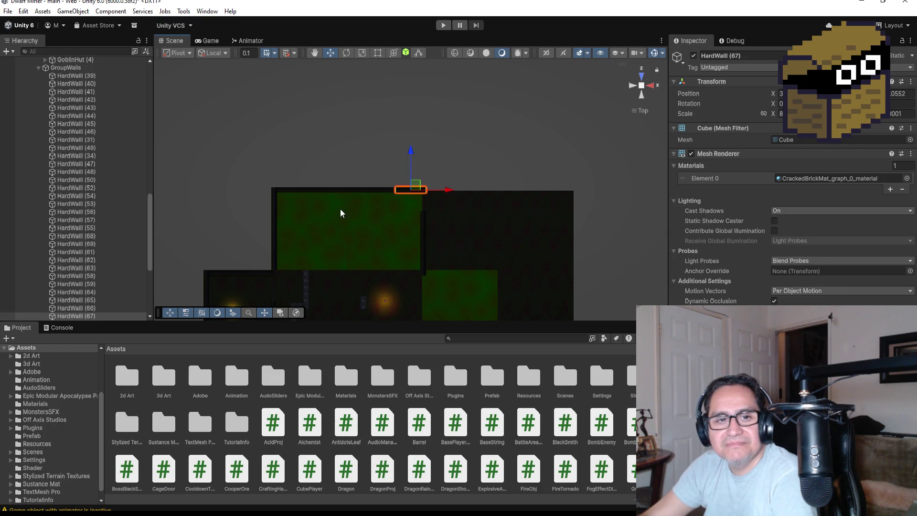
{"action": "scroll", "coordinate": [325, 202], "scroll_direction": "up", "scroll_amount": 3}
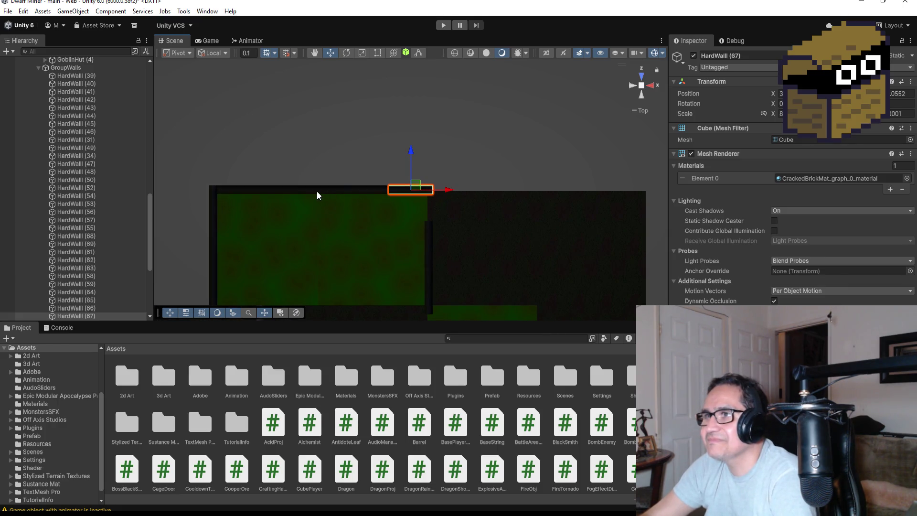
{"action": "left_click", "coordinate": [317, 191]}
{"action": "left_click", "coordinate": [371, 188], "text": "ctrl"}
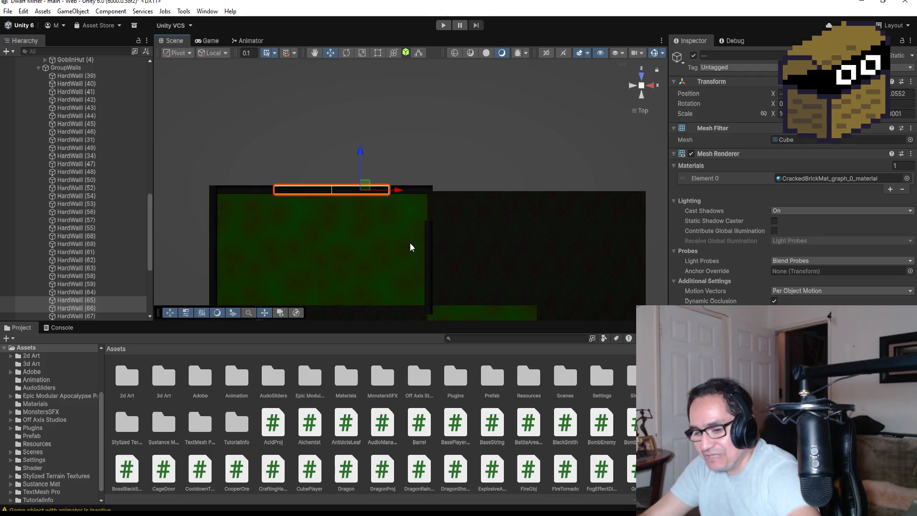
{"action": "key", "text": "ctrl+d"}
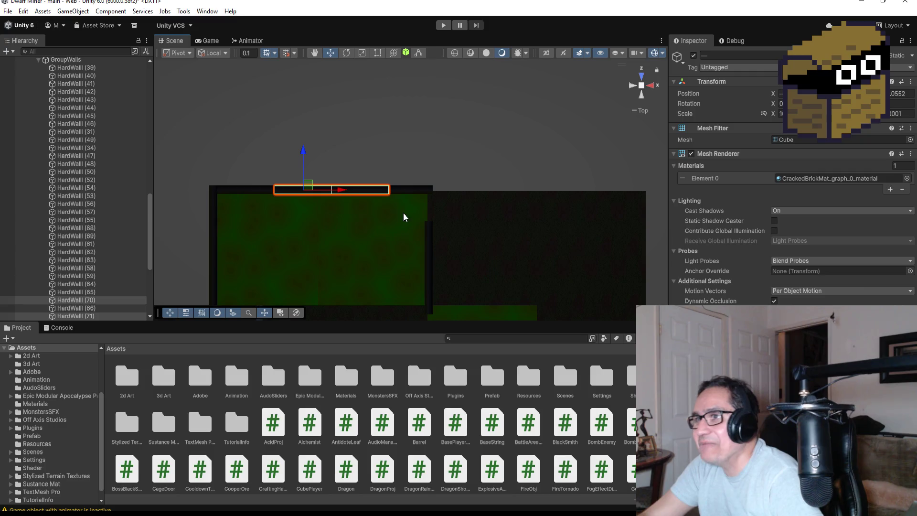
{"action": "left_click_drag", "start_coordinate": [345, 190], "coordinate": [517, 192]}
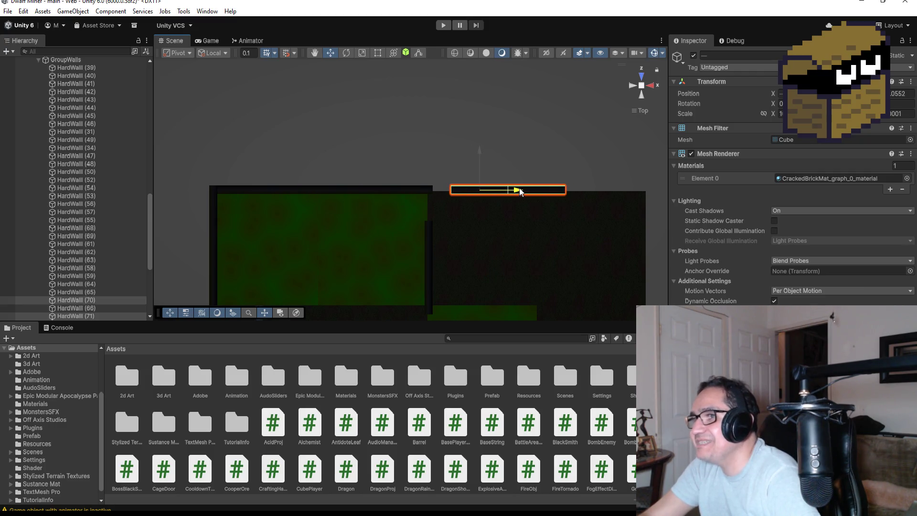
Snap the copied wall flush against the neighbouring wall piece.
{"action": "scroll", "coordinate": [342, 248], "scroll_direction": "up", "scroll_amount": 3}
{"action": "mouse_move", "coordinate": [342, 249]}
{"action": "left_mouse_down"}
{"action": "mouse_move", "coordinate": [343, 192]}
{"action": "mouse_move", "coordinate": [306, 206]}
{"action": "left_mouse_up"}
{"action": "left_click_drag", "start_coordinate": [302, 242], "coordinate": [233, 254]}
{"action": "scroll", "coordinate": [353, 270], "scroll_direction": "down", "scroll_amount": 4}
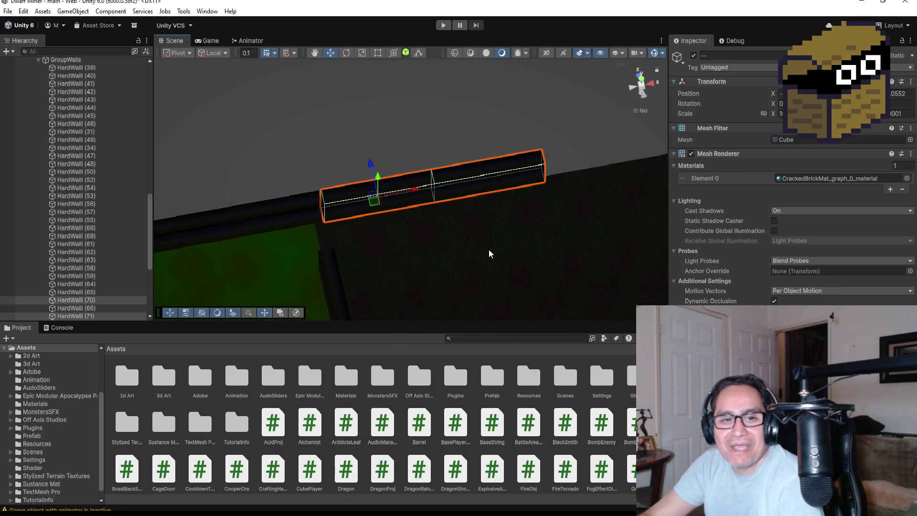
{"action": "scroll", "coordinate": [488, 253], "scroll_direction": "down", "scroll_amount": 2}
{"action": "left_click", "coordinate": [640, 79]}
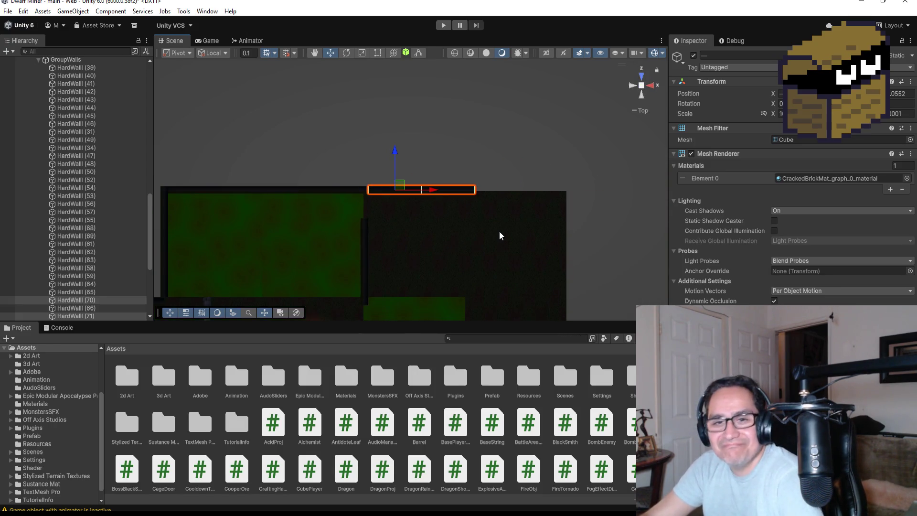
Duplicate the top wall piece again, slide it right, and select HardWall (73).
{"action": "key", "text": "ctrl+d"}
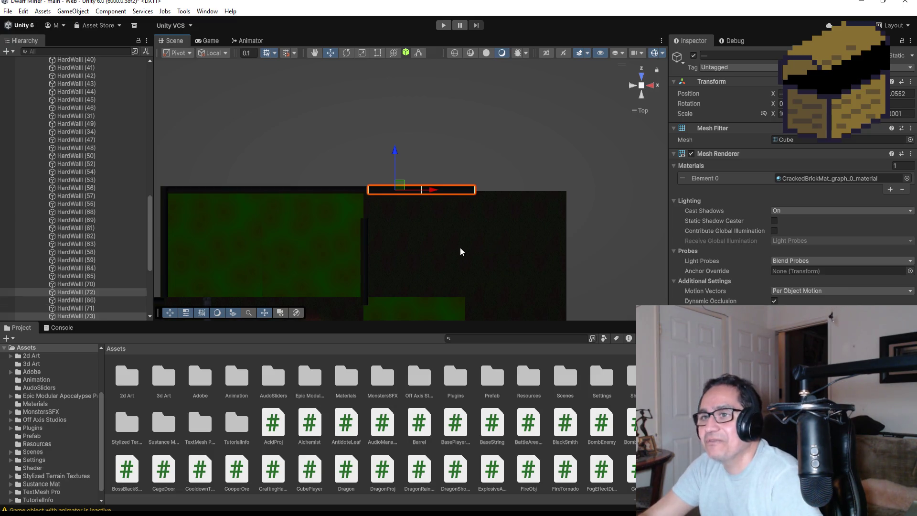
{"action": "left_click_drag", "start_coordinate": [432, 190], "coordinate": [548, 189]}
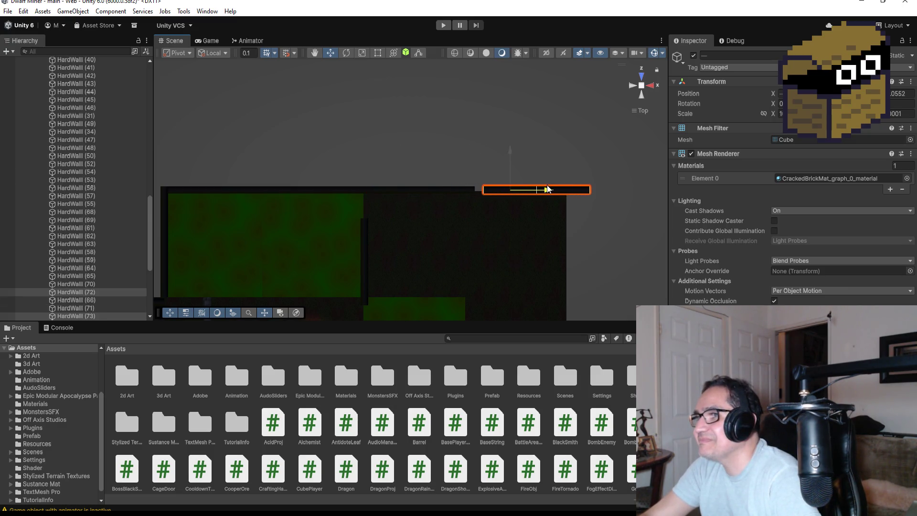
{"action": "key", "text": "f"}
{"action": "left_click_drag", "start_coordinate": [306, 251], "coordinate": [342, 355]}
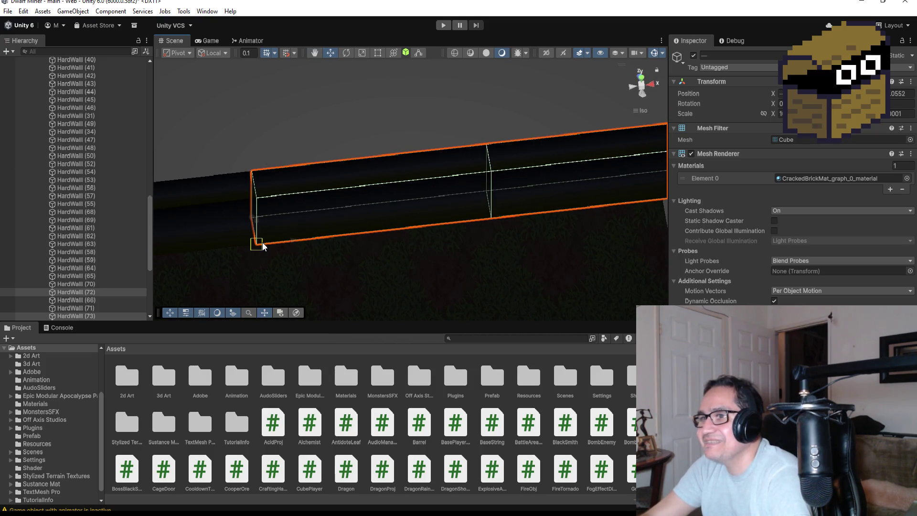
{"action": "key", "text": "f"}
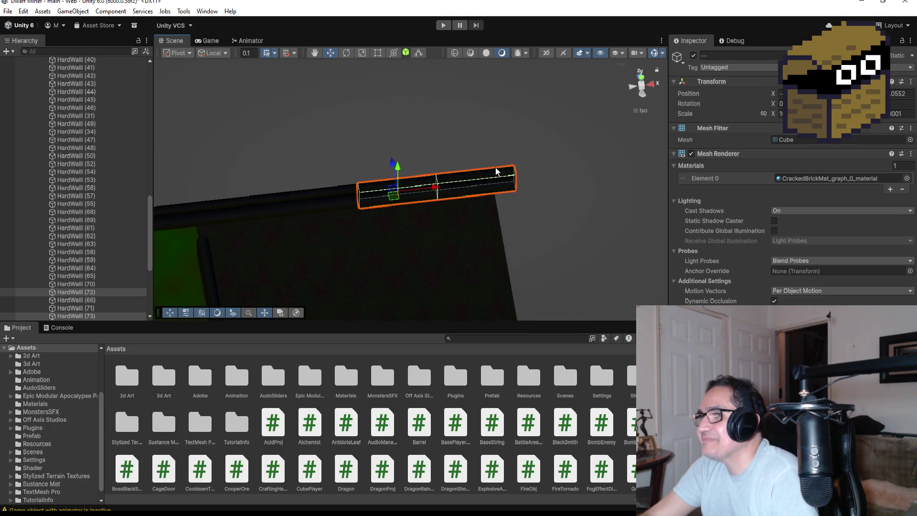
{"action": "left_click", "coordinate": [494, 177]}
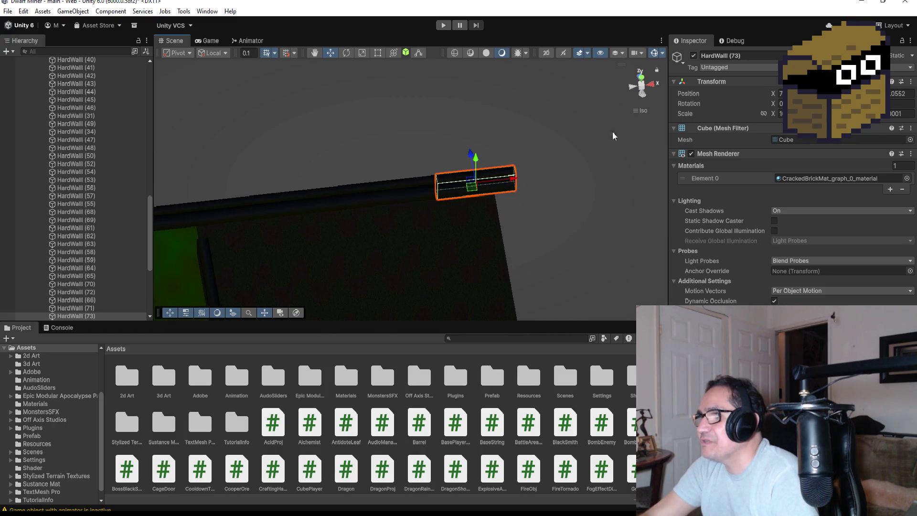
{"action": "left_click", "coordinate": [640, 77]}
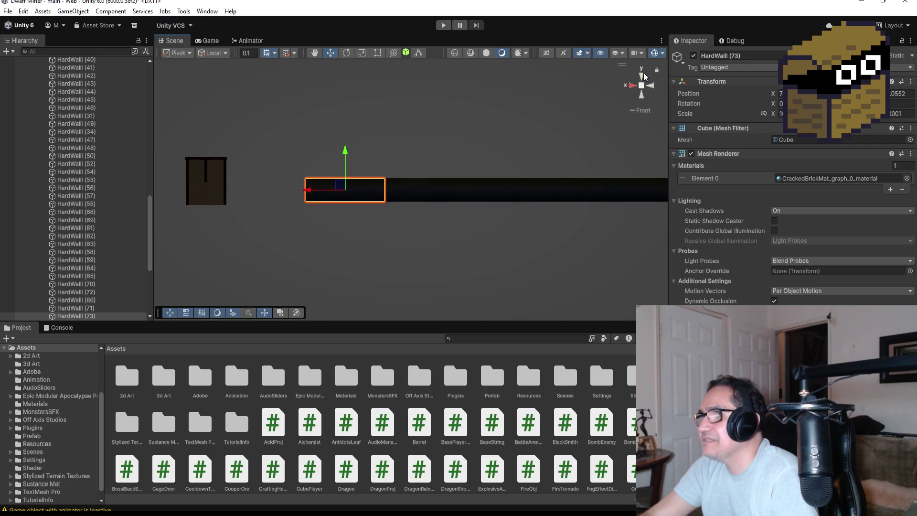
{"action": "left_click", "coordinate": [644, 74]}
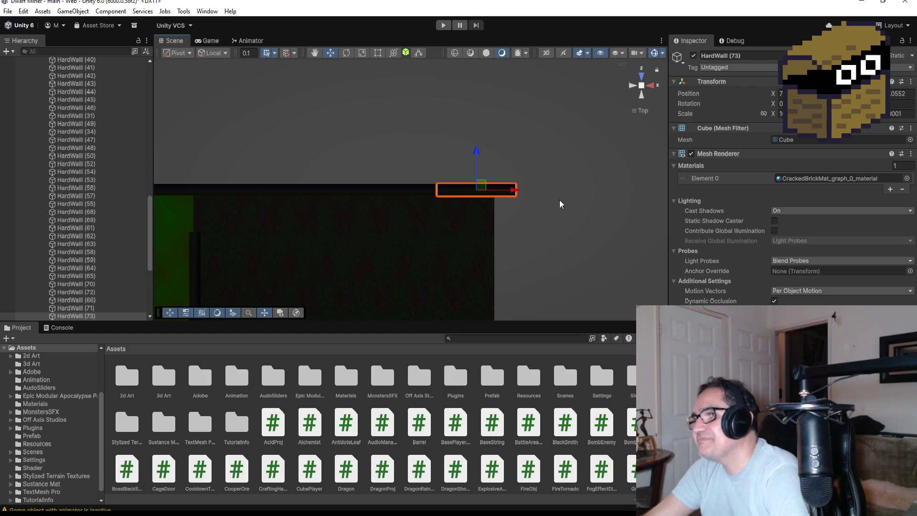
Shorten HardWall (73) from its right end with the Rect tool to stop at the corner.
{"action": "left_click", "coordinate": [375, 51]}
{"action": "left_click_drag", "start_coordinate": [532, 189], "coordinate": [510, 189]}
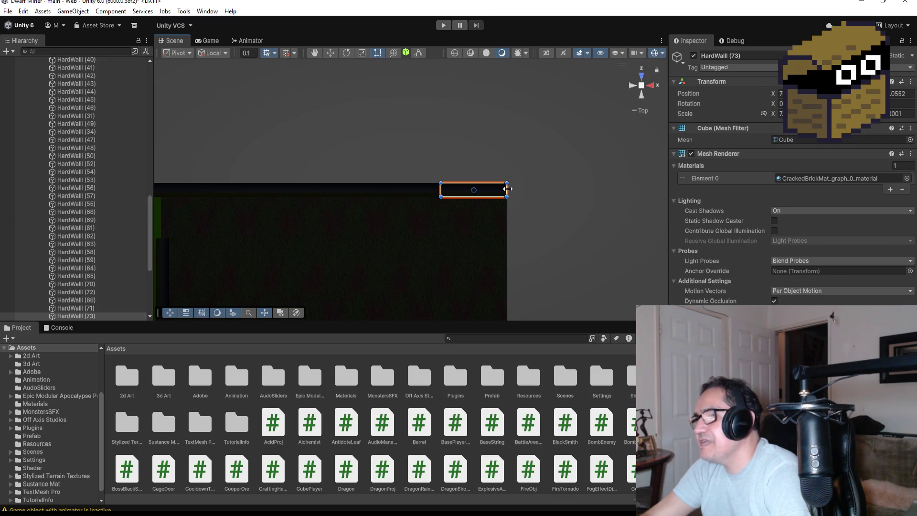
{"action": "scroll", "coordinate": [523, 208], "scroll_direction": "down", "scroll_amount": 6}
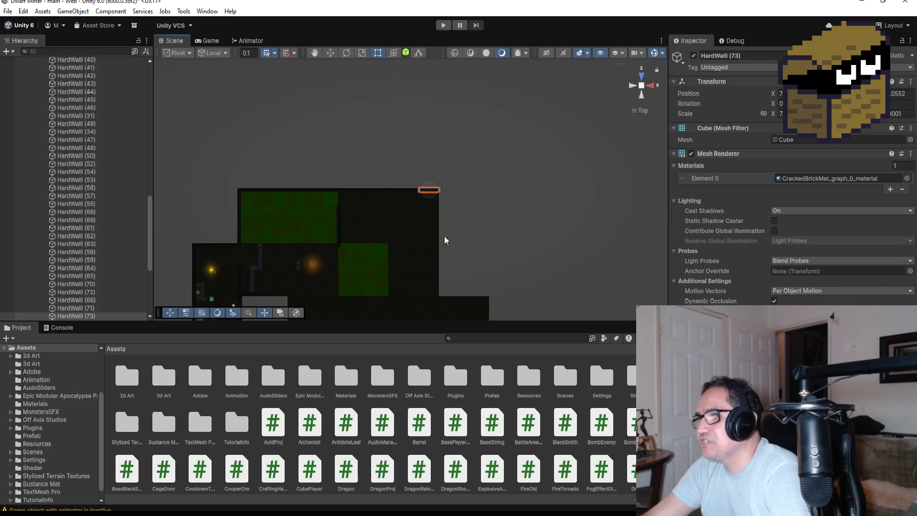
{"action": "scroll", "coordinate": [435, 301], "scroll_direction": "down", "scroll_amount": 3}
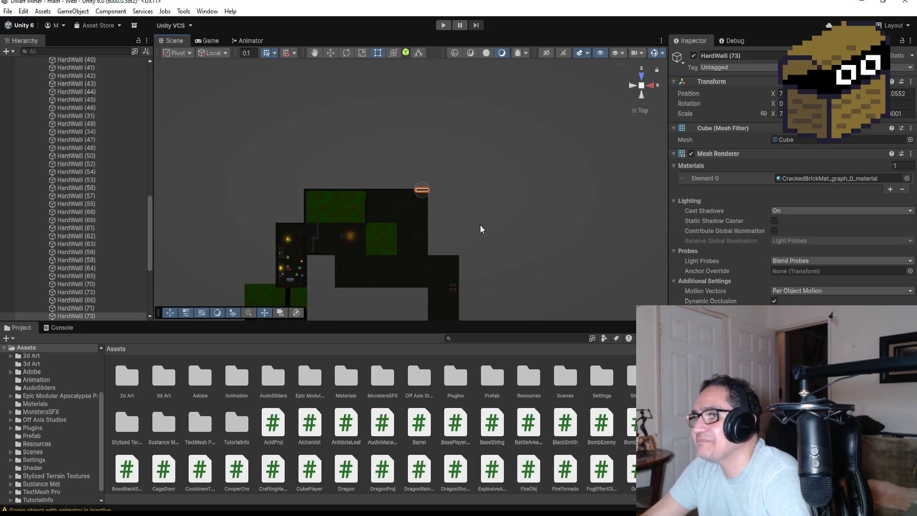
{"action": "scroll", "coordinate": [458, 234], "scroll_direction": "up", "scroll_amount": 4}
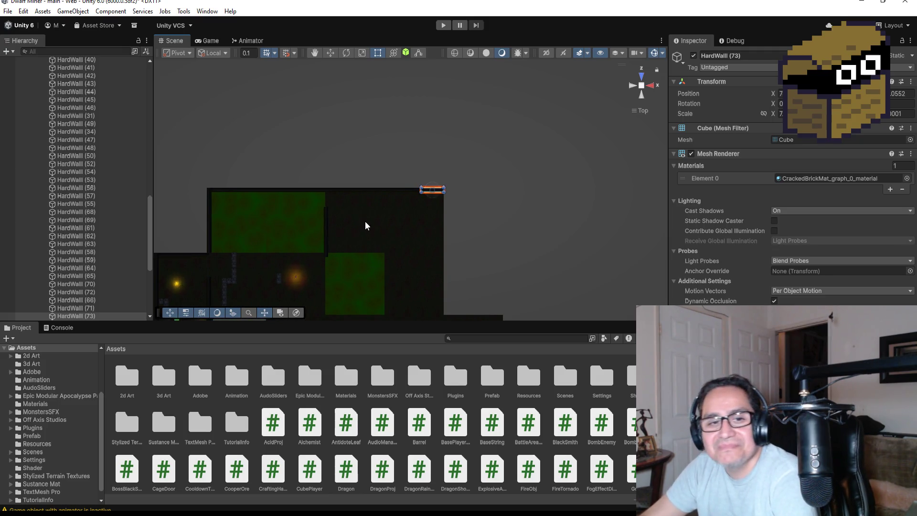
{"action": "scroll", "coordinate": [449, 242], "scroll_direction": "up", "scroll_amount": 1}
{"action": "scroll", "coordinate": [401, 244], "scroll_direction": "up", "scroll_amount": 1}
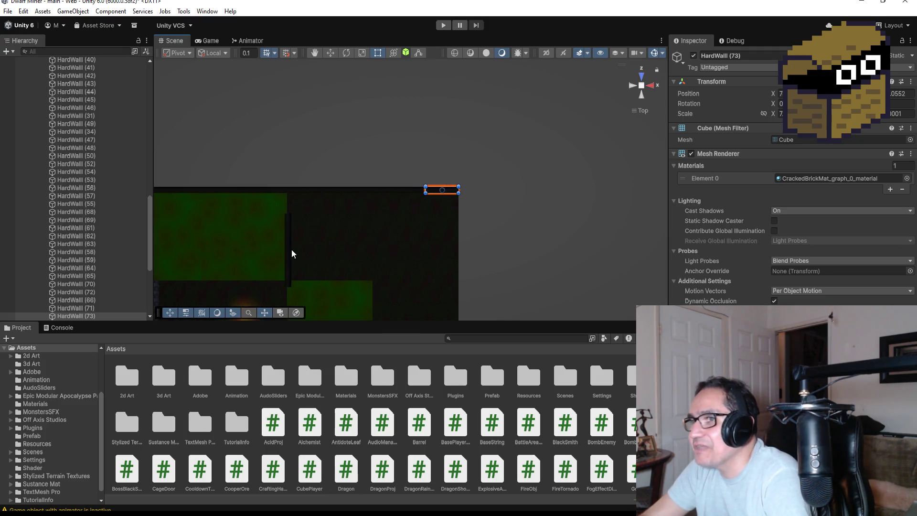
{"action": "left_click", "coordinate": [290, 228]}
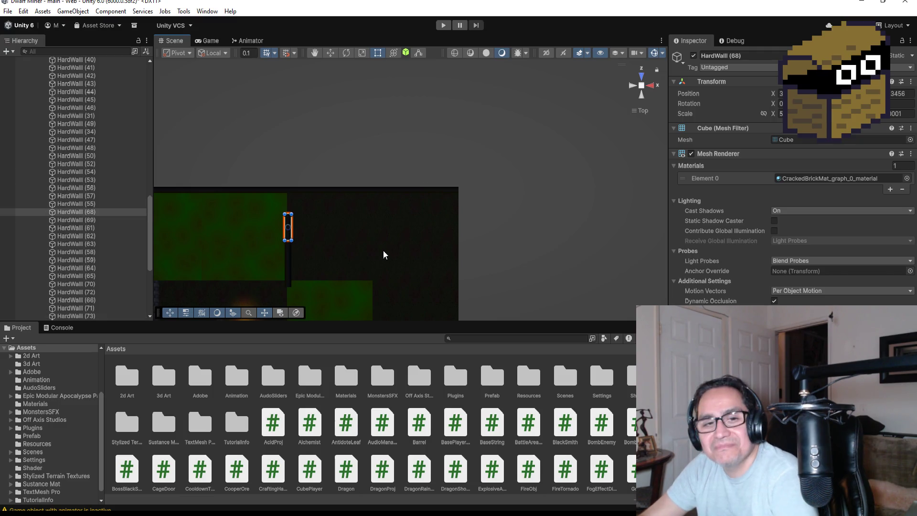
{"action": "left_click", "coordinate": [287, 250], "text": "shift"}
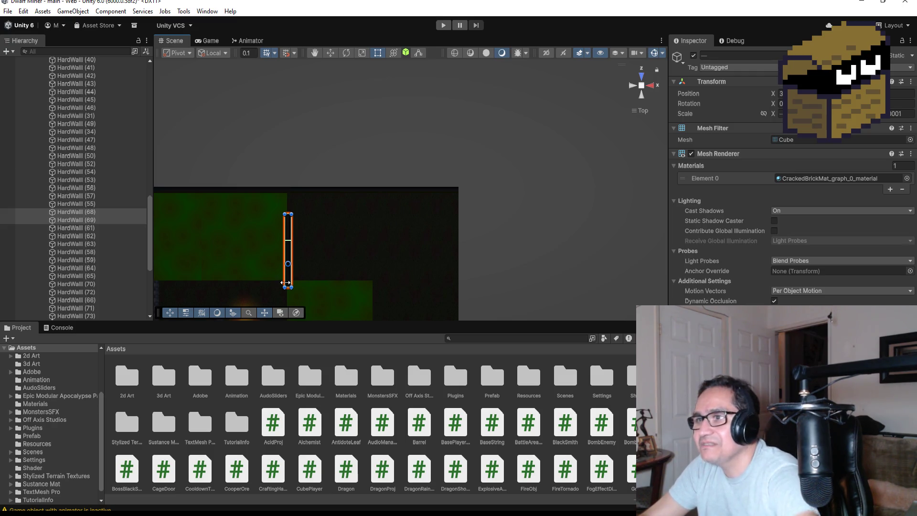
{"action": "left_click", "coordinate": [325, 248]}
{"action": "left_click", "coordinate": [285, 253]}
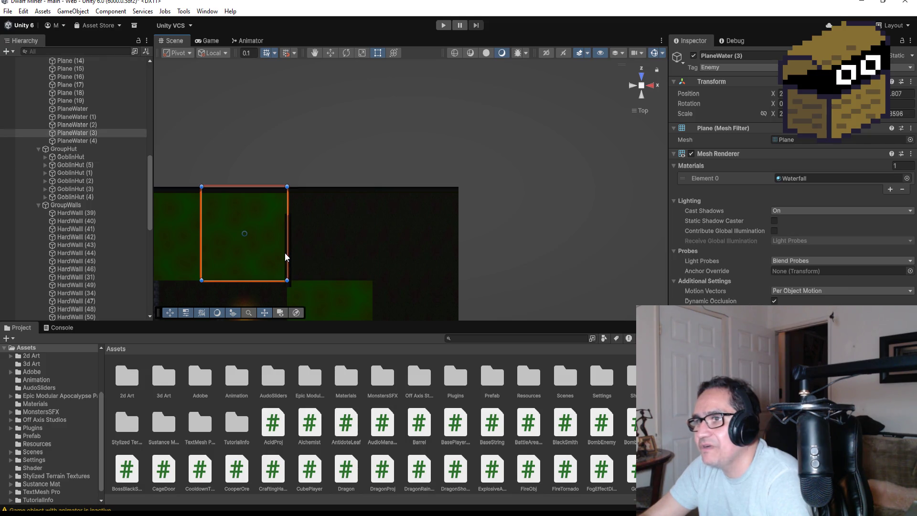
{"action": "left_click", "coordinate": [323, 258]}
{"action": "key", "text": "f"}
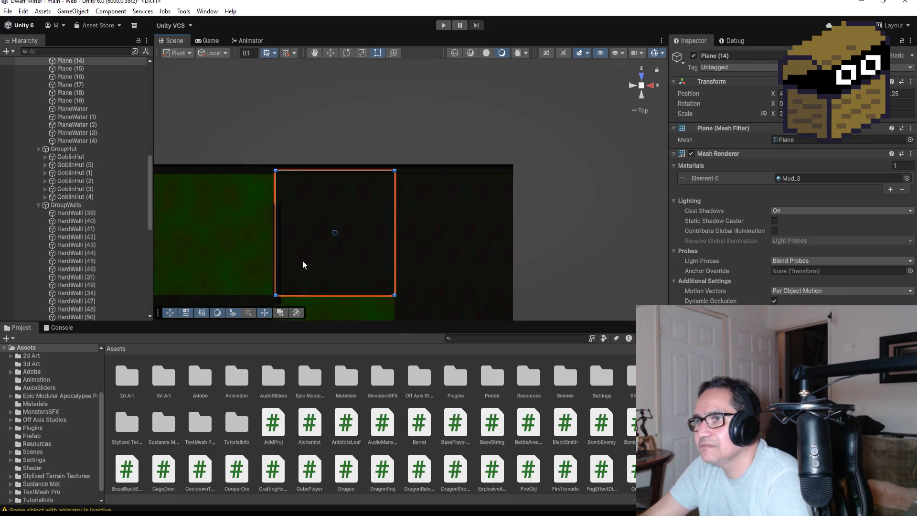
{"action": "left_click", "coordinate": [305, 233]}
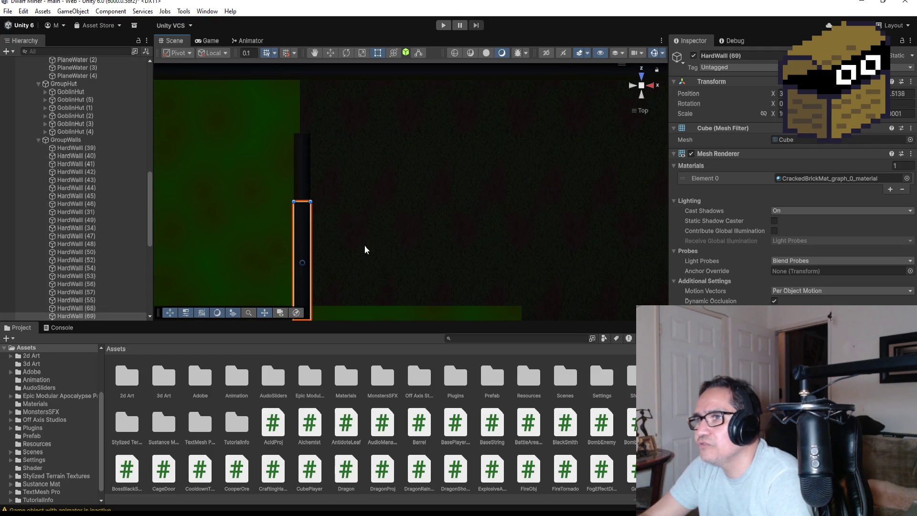
{"action": "key", "text": "f"}
{"action": "scroll", "coordinate": [526, 203], "scroll_direction": "down", "scroll_amount": 3}
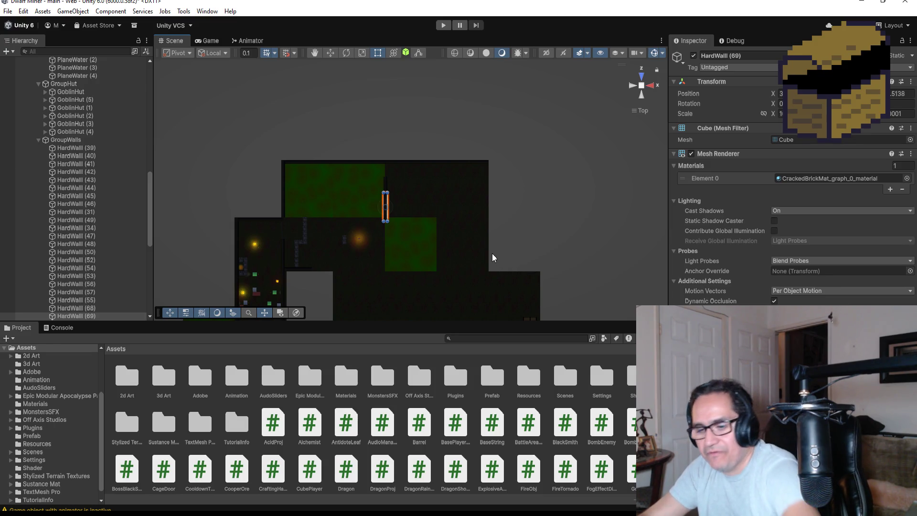
Duplicate HardWall (69) and move the copy to the right edge at X 7, nudged slightly up.
{"action": "key", "text": "ctrl+d"}
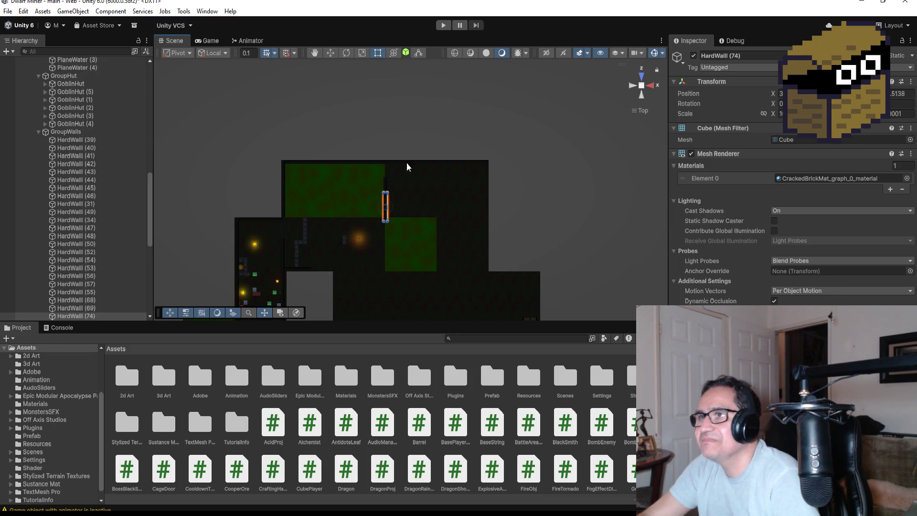
{"action": "left_click", "coordinate": [329, 52]}
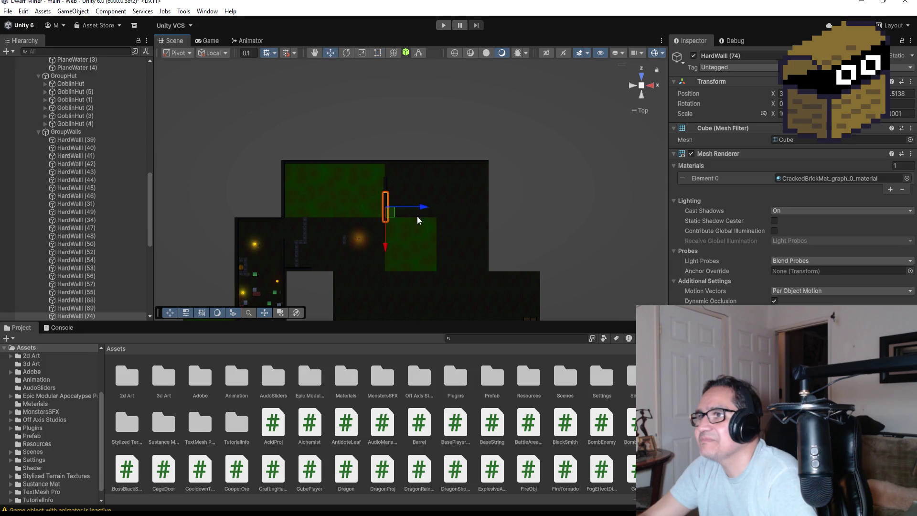
{"action": "left_click_drag", "start_coordinate": [423, 206], "coordinate": [523, 207]}
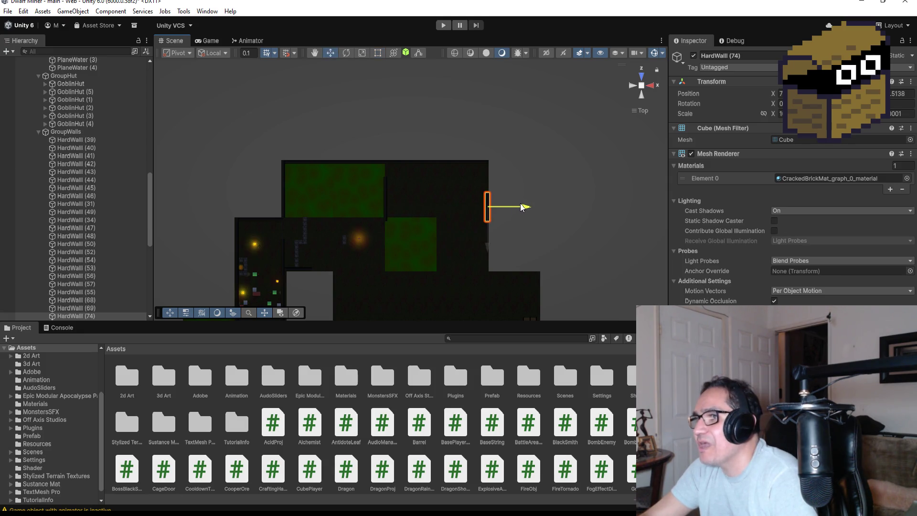
{"action": "mouse_move", "coordinate": [489, 251]}
{"action": "left_mouse_down"}
{"action": "mouse_move", "coordinate": [491, 221]}
{"action": "mouse_move", "coordinate": [492, 228]}
{"action": "left_mouse_up"}
{"action": "key", "text": "f"}
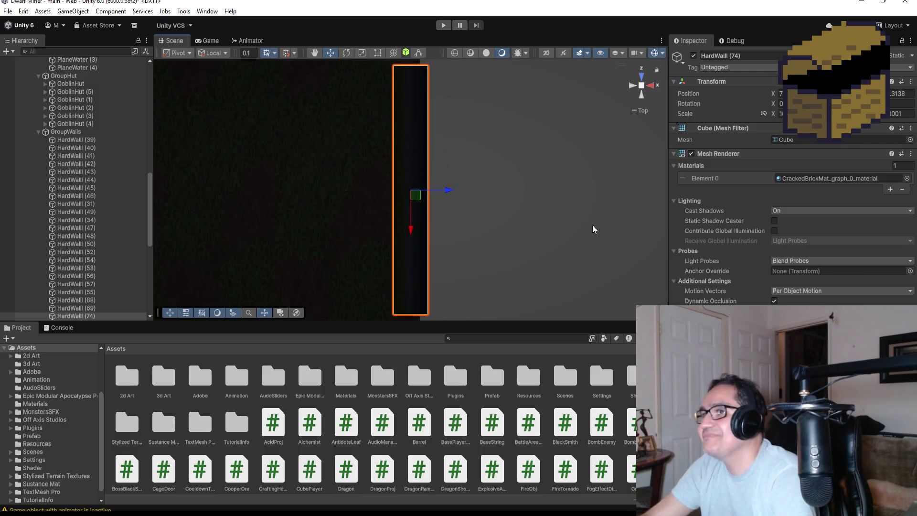
{"action": "mouse_move", "coordinate": [598, 154]}
{"action": "left_mouse_down"}
{"action": "mouse_move", "coordinate": [546, 240]}
{"action": "mouse_move", "coordinate": [466, 211]}
{"action": "mouse_move", "coordinate": [494, 326]}
{"action": "left_mouse_up"}
{"action": "left_click", "coordinate": [642, 71]}
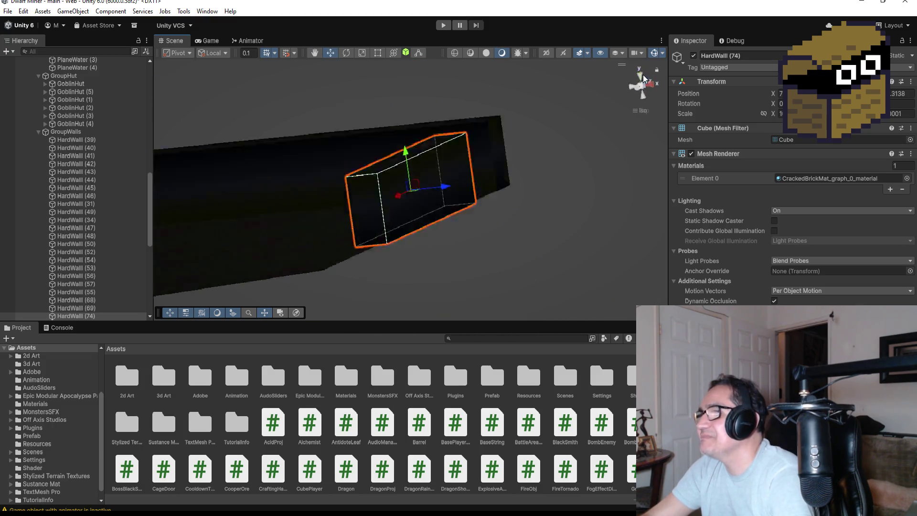
{"action": "mouse_move", "coordinate": [457, 175]}
{"action": "left_mouse_down"}
{"action": "mouse_move", "coordinate": [531, 194]}
{"action": "mouse_move", "coordinate": [503, 196]}
{"action": "mouse_move", "coordinate": [531, 193]}
{"action": "mouse_move", "coordinate": [537, 210]}
{"action": "left_mouse_up"}
{"action": "scroll", "coordinate": [540, 211], "scroll_direction": "down", "scroll_amount": 3}
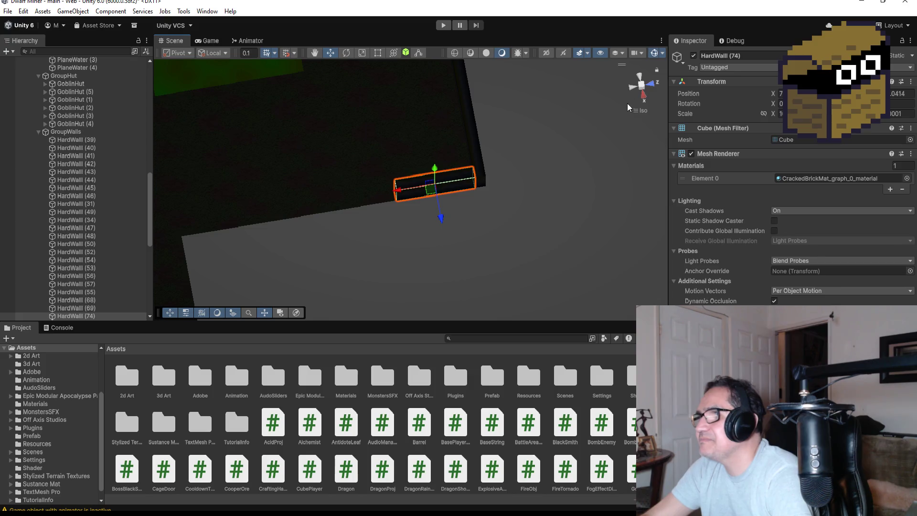
{"action": "left_click", "coordinate": [644, 85]}
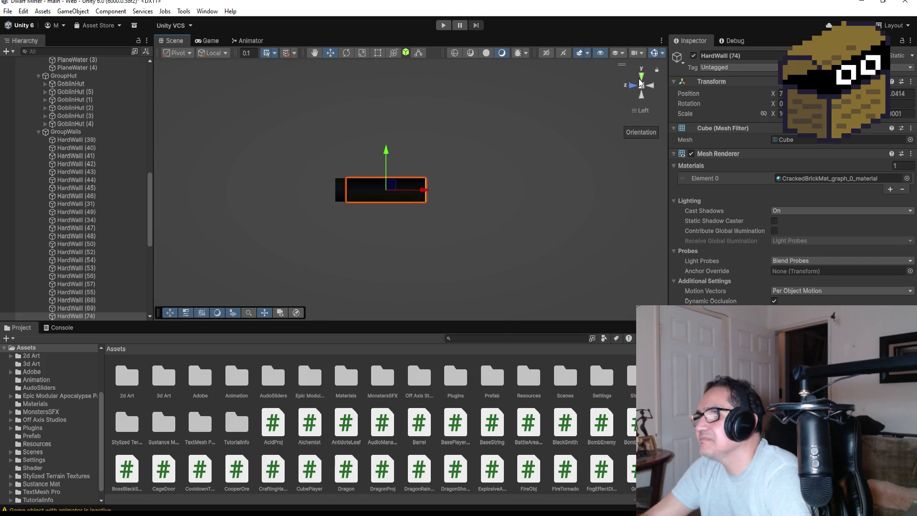
{"action": "left_click", "coordinate": [643, 80]}
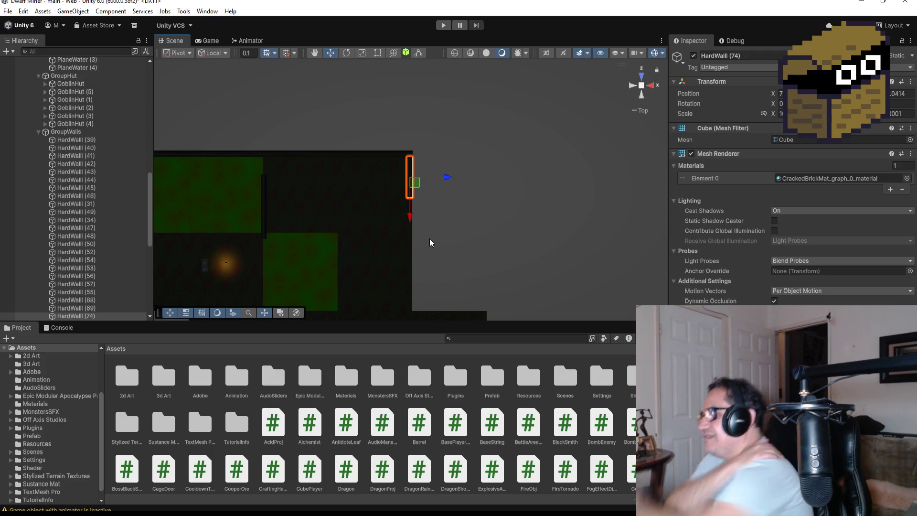
{"action": "scroll", "coordinate": [458, 210], "scroll_direction": "up", "scroll_amount": 1}
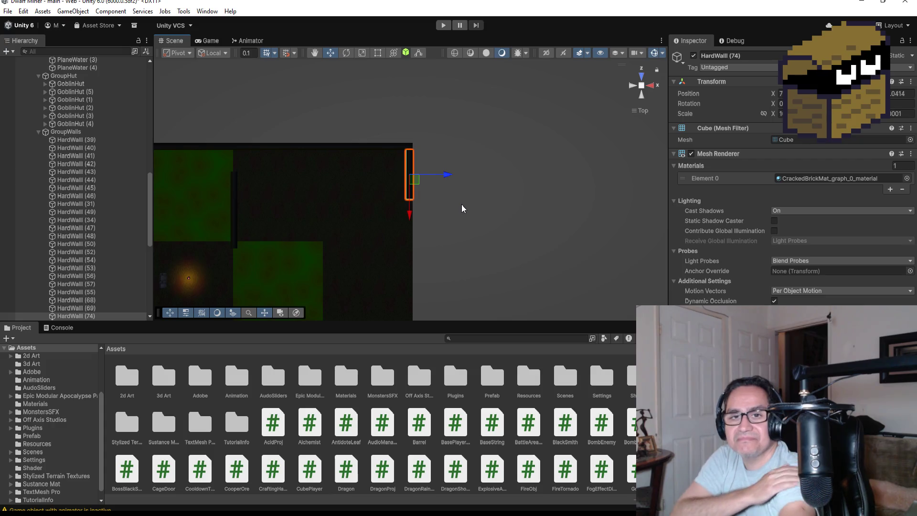
Duplicate HardWall (74), move the copy down, and vertex-snap it end to end with the original.
{"action": "scroll", "coordinate": [425, 219], "scroll_direction": "up", "scroll_amount": 3}
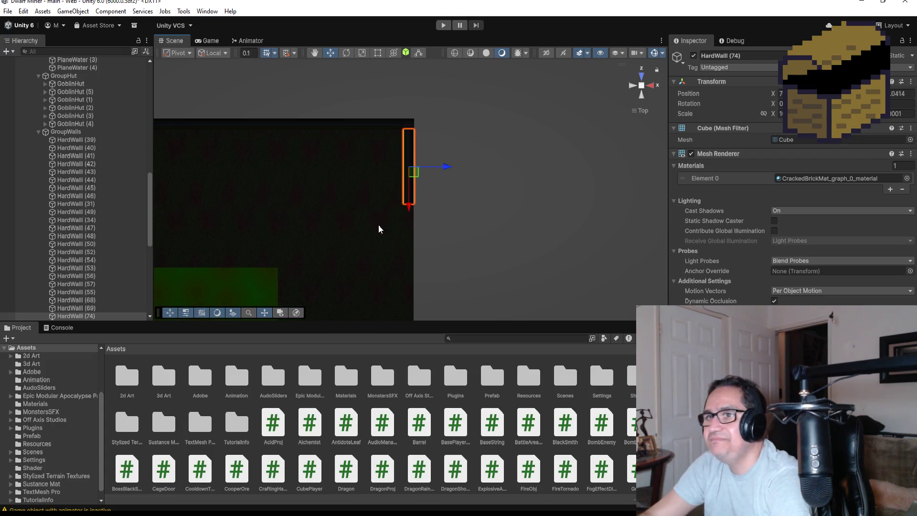
{"action": "scroll", "coordinate": [91, 213], "scroll_direction": "down", "scroll_amount": 5}
{"action": "left_click", "coordinate": [94, 195]}
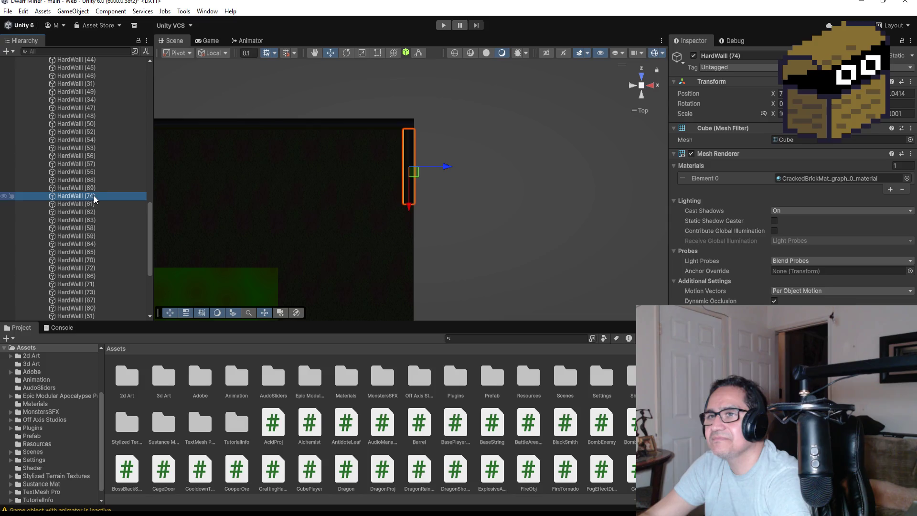
{"action": "key", "text": "ctrl+d"}
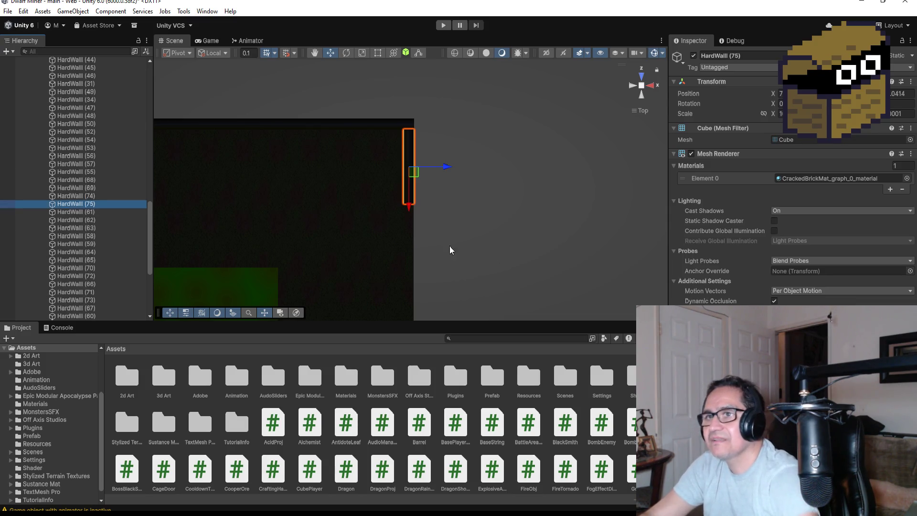
{"action": "left_click_drag", "start_coordinate": [407, 207], "coordinate": [409, 299]}
{"action": "mouse_move", "coordinate": [520, 234]}
{"action": "left_mouse_down"}
{"action": "mouse_move", "coordinate": [339, 139]}
{"action": "mouse_move", "coordinate": [436, 206]}
{"action": "mouse_move", "coordinate": [366, 225]}
{"action": "left_mouse_up"}
{"action": "key", "text": "v"}
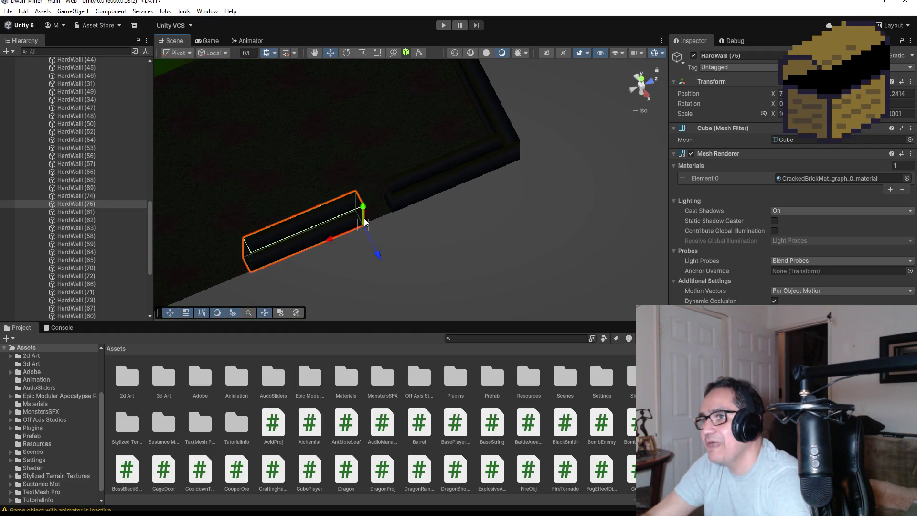
{"action": "scroll", "coordinate": [387, 226], "scroll_direction": "up", "scroll_amount": 3}
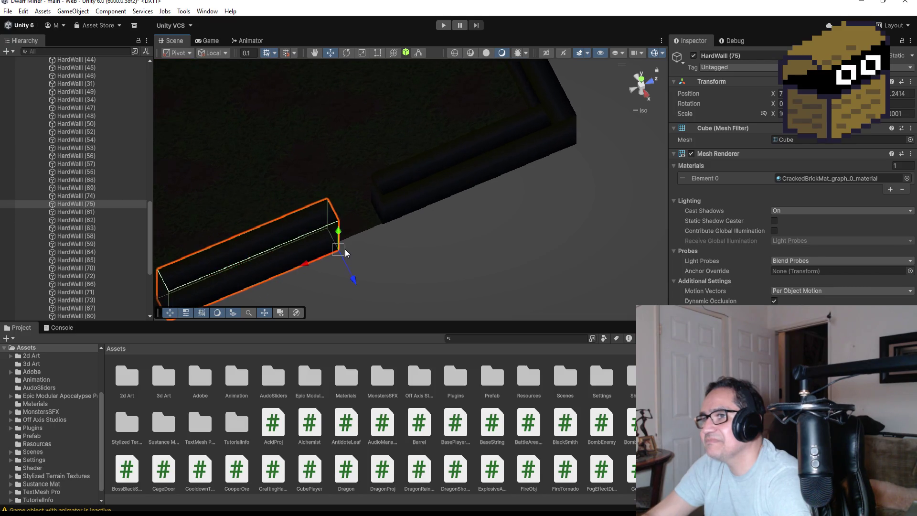
{"action": "left_click_drag", "start_coordinate": [340, 248], "coordinate": [381, 225]}
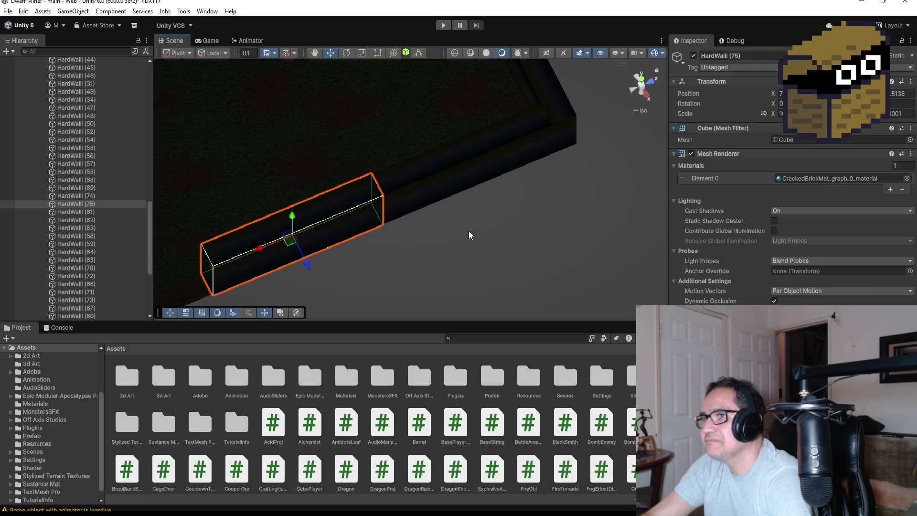
{"action": "scroll", "coordinate": [471, 232], "scroll_direction": "down", "scroll_amount": 3}
{"action": "left_click", "coordinate": [643, 82]}
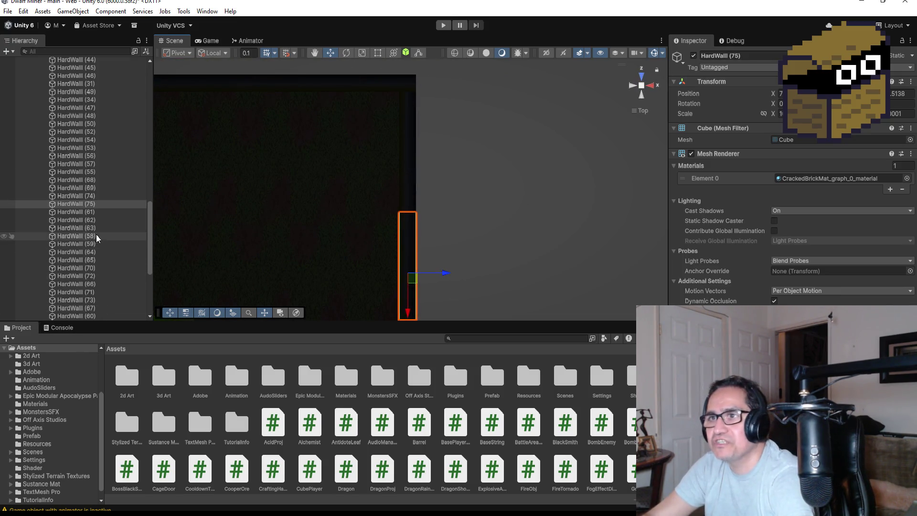
Duplicate both wall segments together, move them further down, and vertex-snap them to the adjoining wall.
{"action": "left_click", "coordinate": [93, 196], "text": "ctrl"}
{"action": "key", "text": "f"}
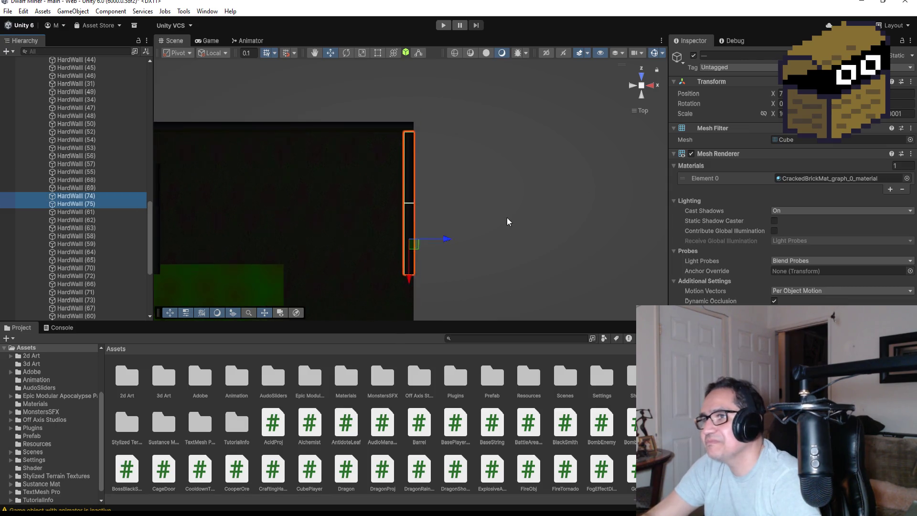
{"action": "scroll", "coordinate": [463, 227], "scroll_direction": "down", "scroll_amount": 4}
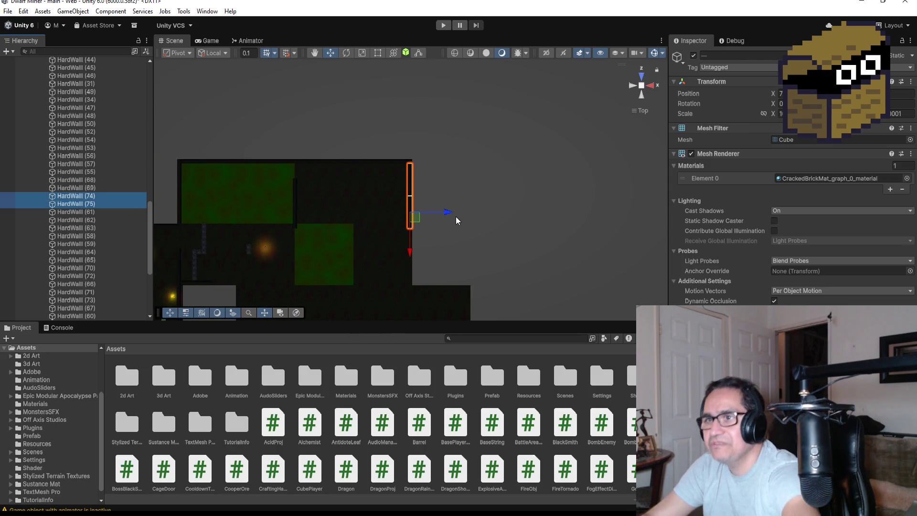
{"action": "key", "text": "ctrl+d"}
{"action": "left_click_drag", "start_coordinate": [409, 225], "coordinate": [410, 301]}
{"action": "scroll", "coordinate": [460, 228], "scroll_direction": "up", "scroll_amount": 5}
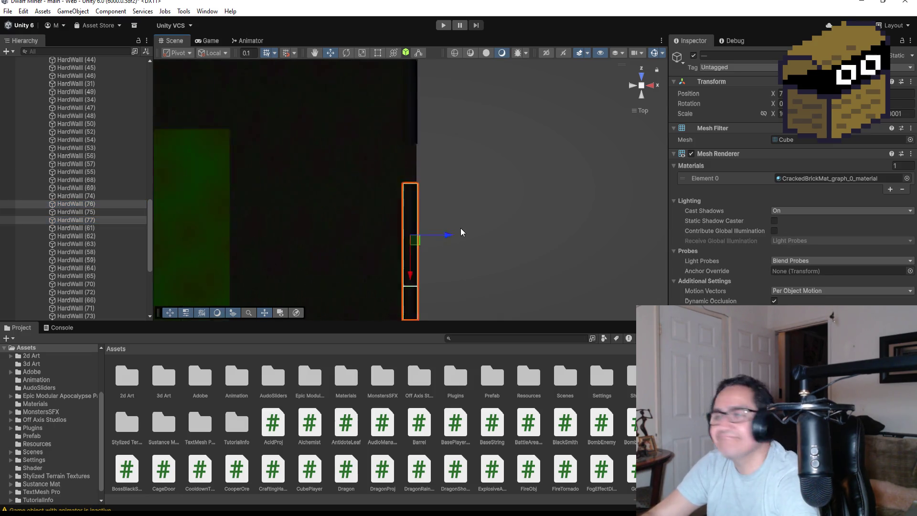
{"action": "mouse_move", "coordinate": [529, 162]}
{"action": "left_mouse_down", "text": "alt"}
{"action": "mouse_move", "coordinate": [477, 53]}
{"action": "mouse_move", "coordinate": [283, 27]}
{"action": "left_mouse_up", "text": "alt"}
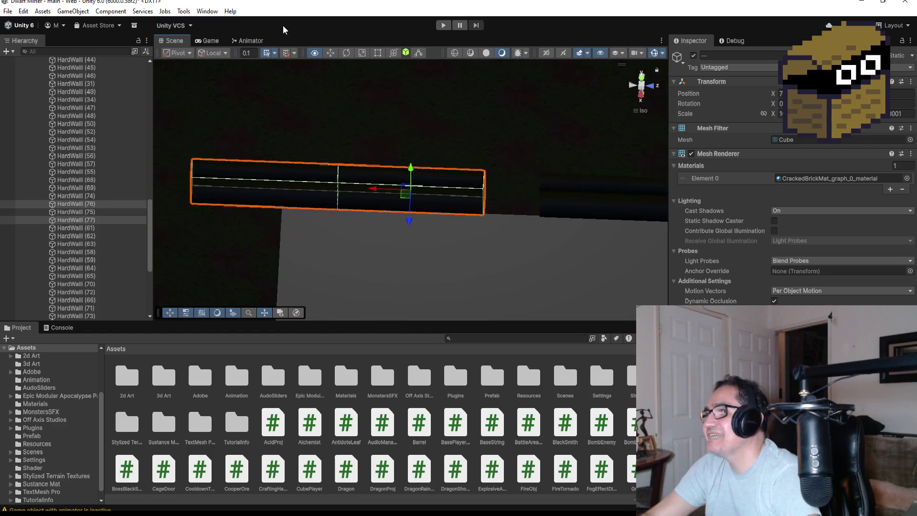
{"action": "left_click_drag", "start_coordinate": [485, 216], "coordinate": [538, 219]}
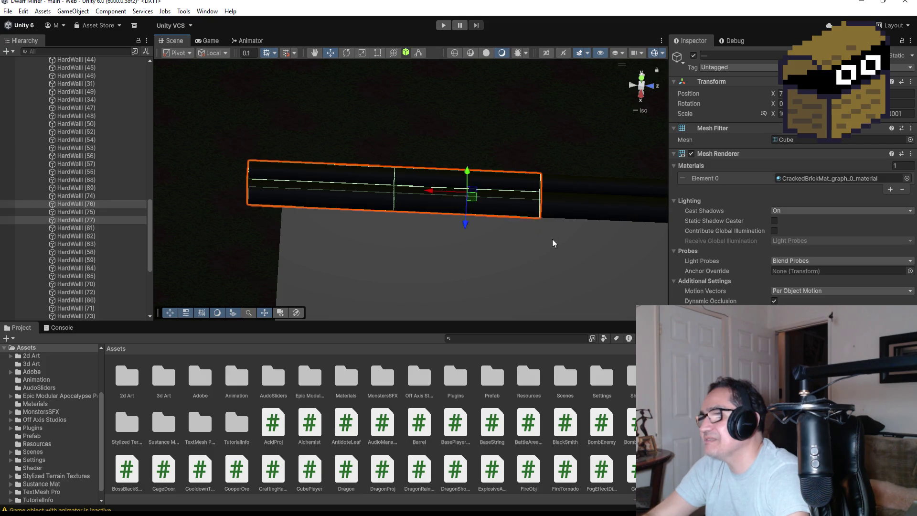
{"action": "scroll", "coordinate": [460, 239], "scroll_direction": "down", "scroll_amount": 3}
{"action": "left_click", "coordinate": [641, 81]}
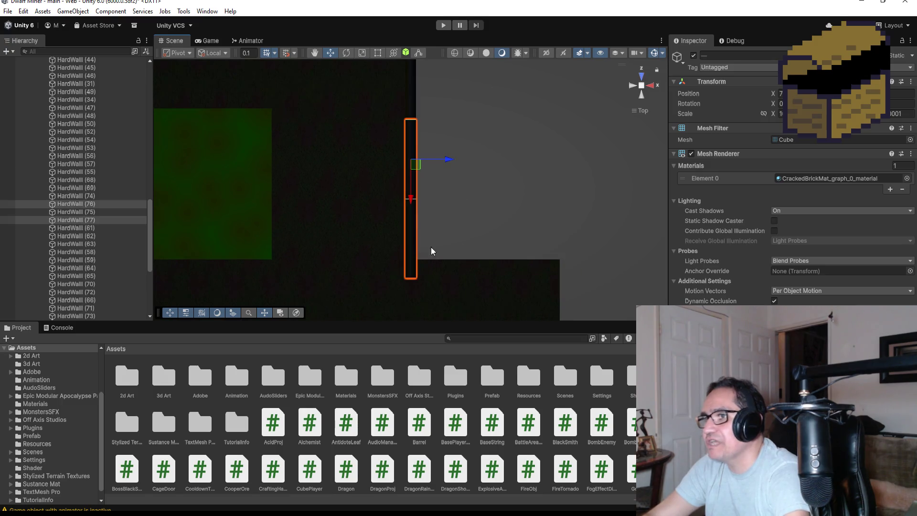
Shorten the last wall with the Rect tool so it closes the gap.
{"action": "left_click", "coordinate": [377, 54]}
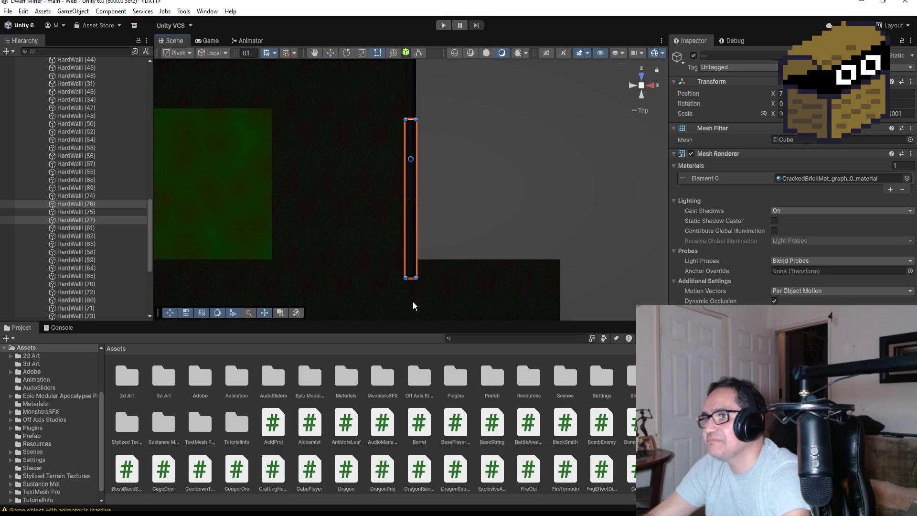
{"action": "left_click_drag", "start_coordinate": [412, 273], "coordinate": [412, 271]}
{"action": "scroll", "coordinate": [465, 271], "scroll_direction": "down", "scroll_amount": 5}
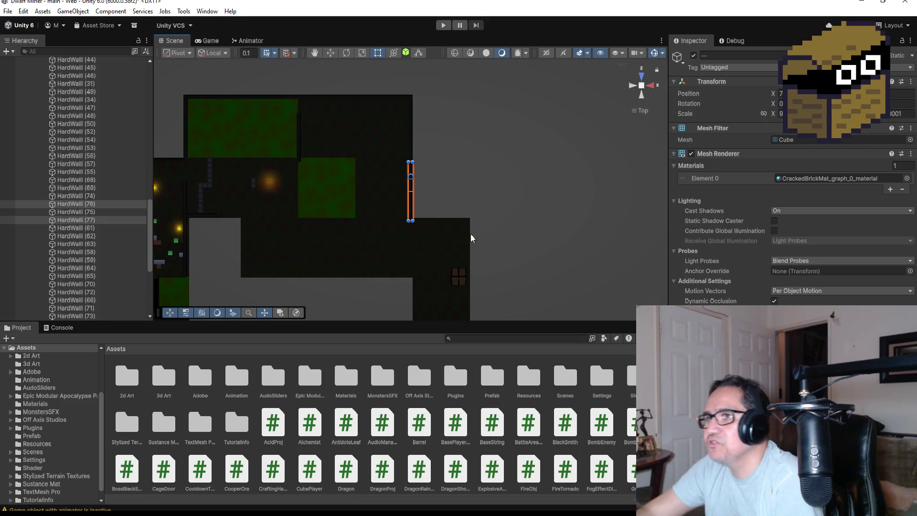
{"action": "scroll", "coordinate": [411, 191], "scroll_direction": "down", "scroll_amount": 3}
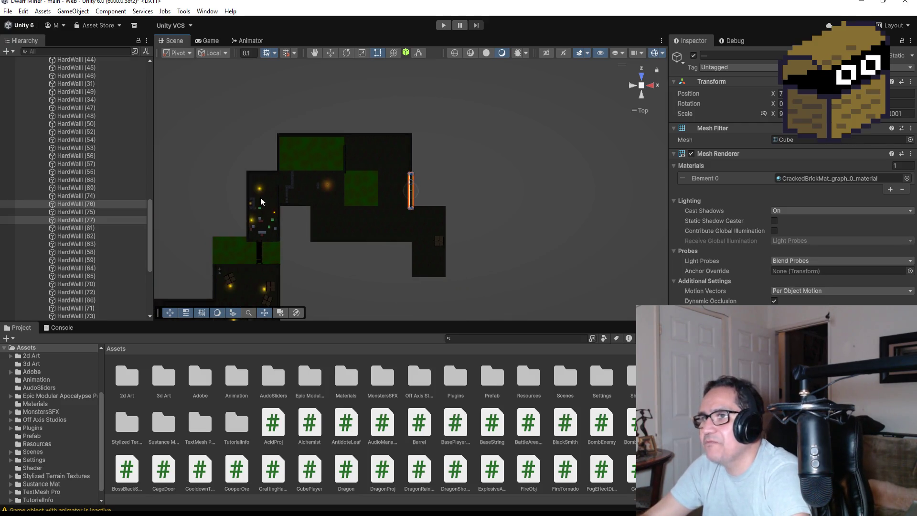
Frame floor Plane (8), then collapse GroupFloor, GroupHut, GroupWalls and Area1 in the Hierarchy.
{"action": "left_click", "coordinate": [262, 223]}
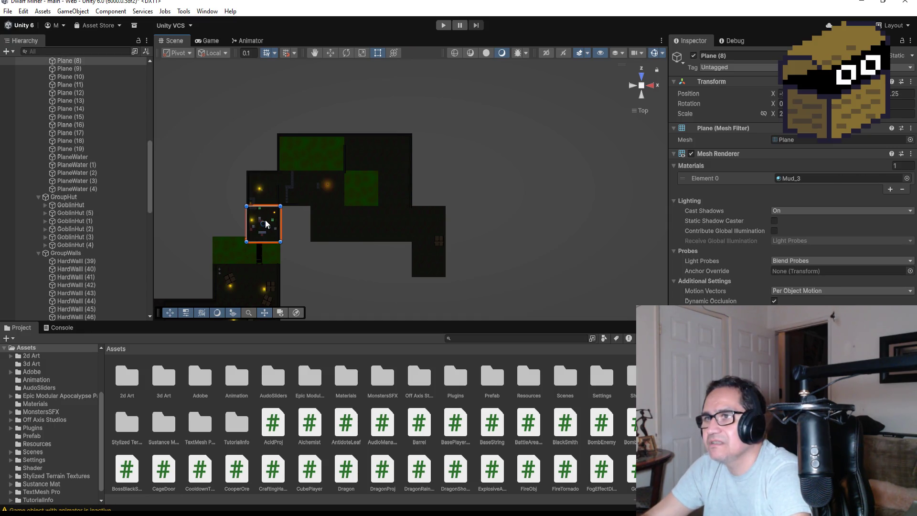
{"action": "key", "text": "f"}
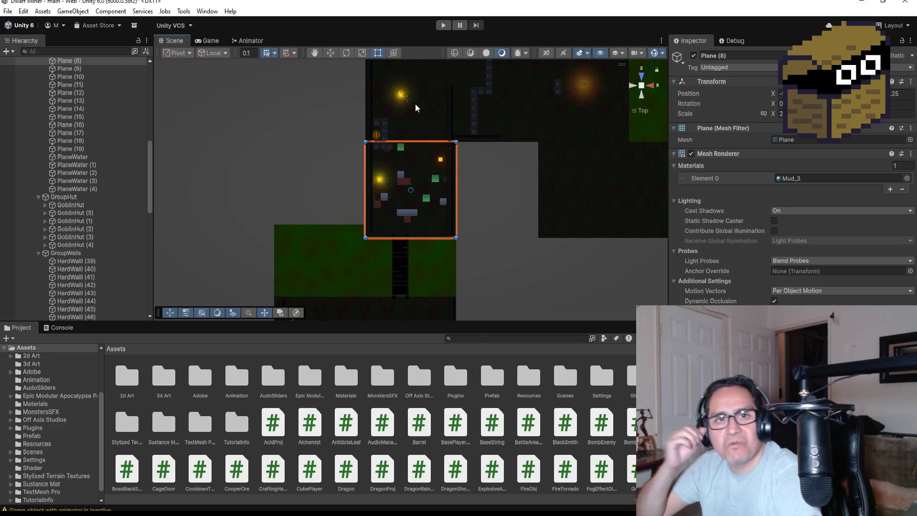
{"action": "scroll", "coordinate": [86, 201], "scroll_direction": "up", "scroll_amount": 10}
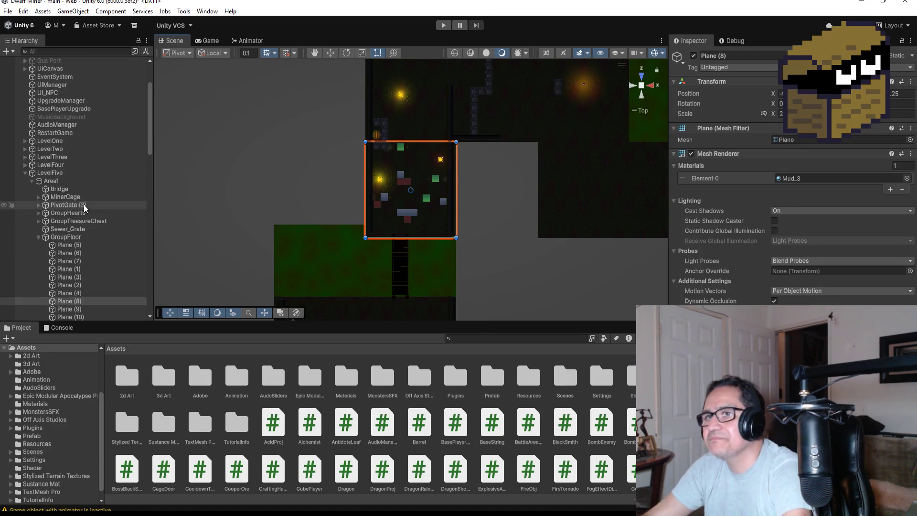
{"action": "left_click", "coordinate": [38, 237]}
{"action": "left_click", "coordinate": [38, 245]}
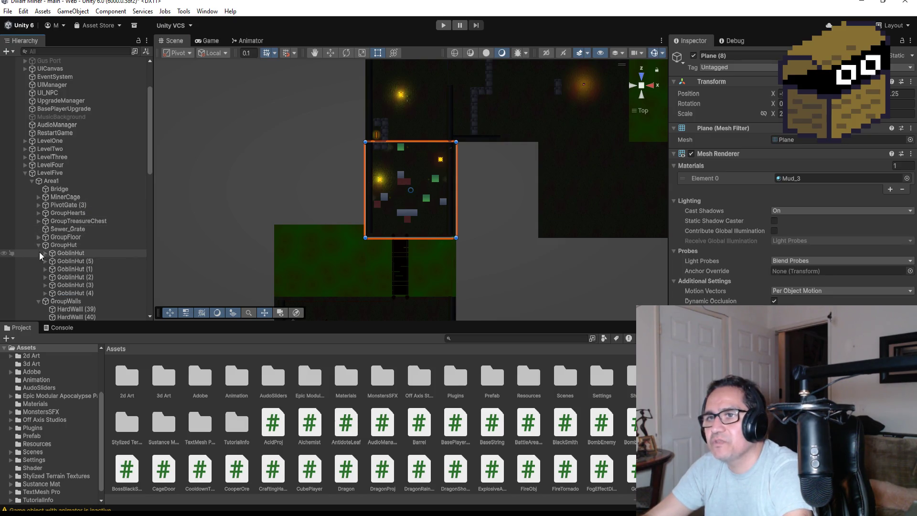
{"action": "left_click", "coordinate": [40, 244]}
{"action": "left_click", "coordinate": [40, 252]}
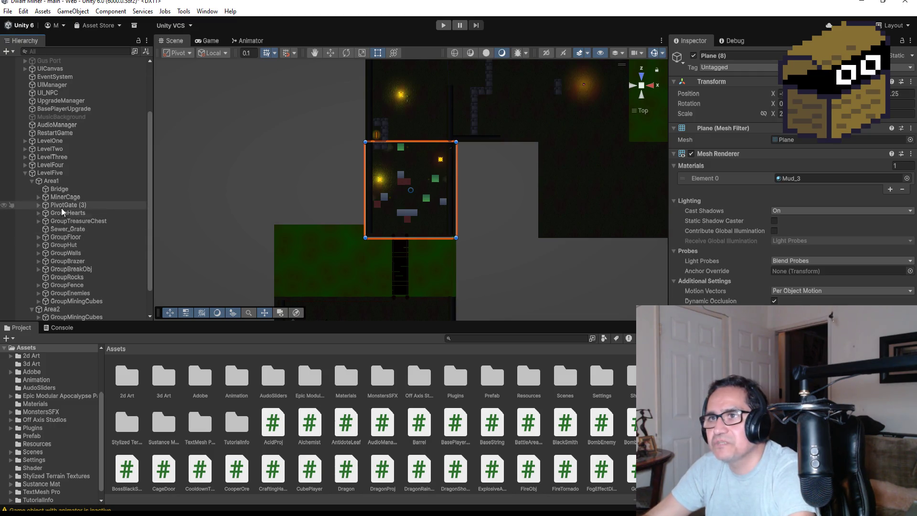
{"action": "left_click", "coordinate": [31, 181]}
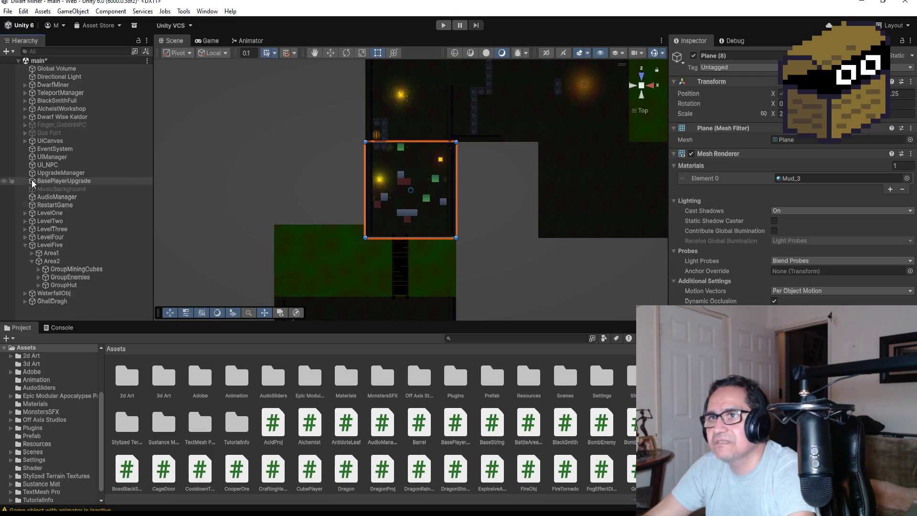
Collapse Area2 and expand Area1's GroupEnemies to reveal its goblins.
{"action": "left_click", "coordinate": [53, 303]}
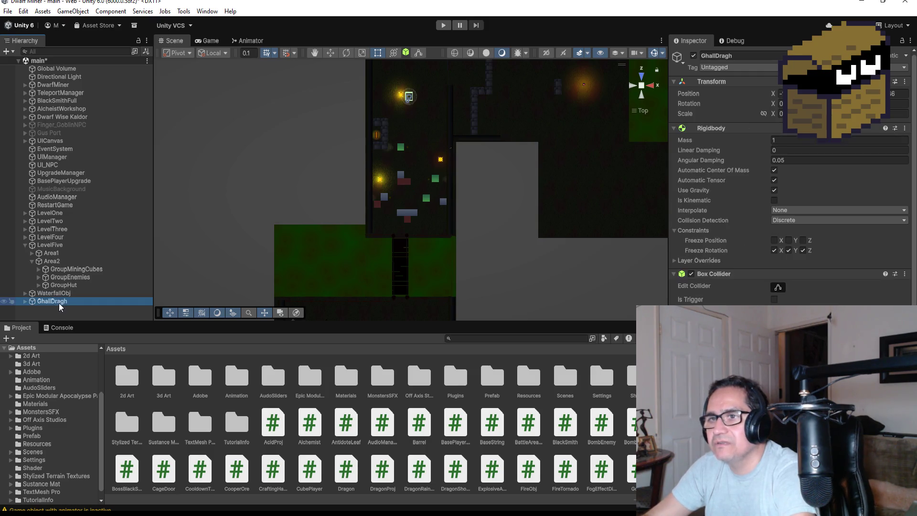
{"action": "left_click", "coordinate": [32, 262]}
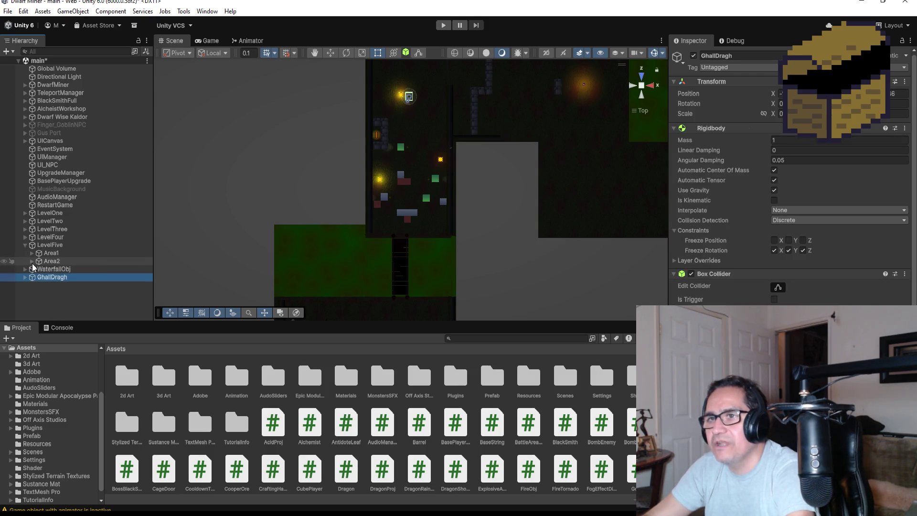
{"action": "left_click", "coordinate": [31, 253]}
{"action": "scroll", "coordinate": [46, 280], "scroll_direction": "down", "scroll_amount": 3}
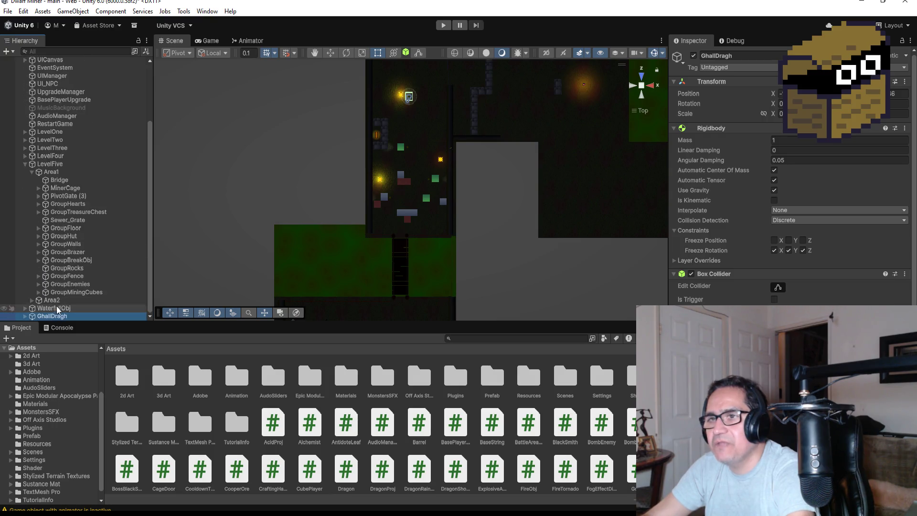
{"action": "left_click", "coordinate": [39, 284]}
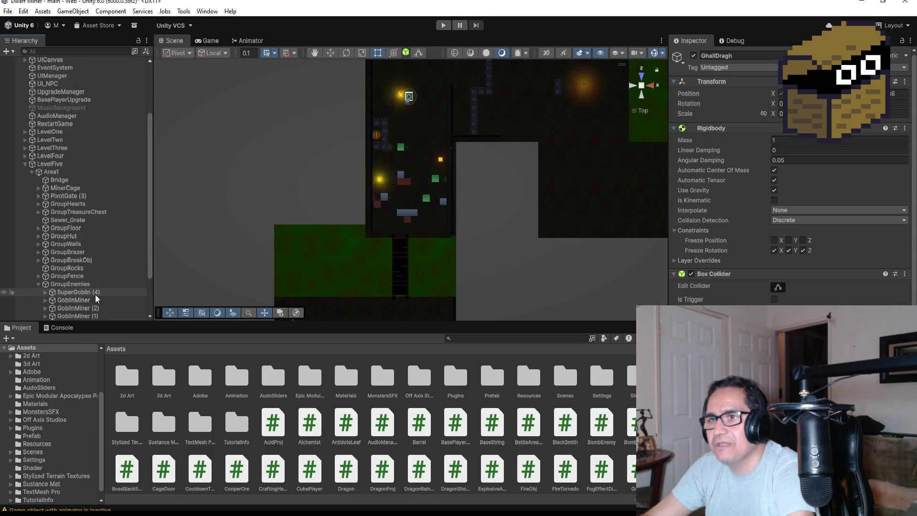
{"action": "scroll", "coordinate": [95, 294], "scroll_direction": "down", "scroll_amount": 2}
Move ParentSleepyGoblin out of GroupEnemies to the scene's top level.
{"action": "left_click_drag", "start_coordinate": [86, 283], "coordinate": [75, 311]}
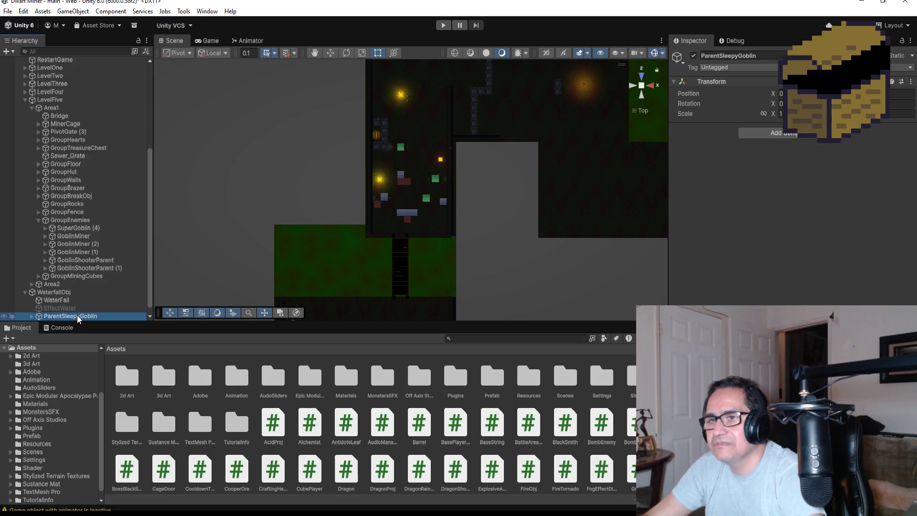
{"action": "key", "text": "ctrl+z"}
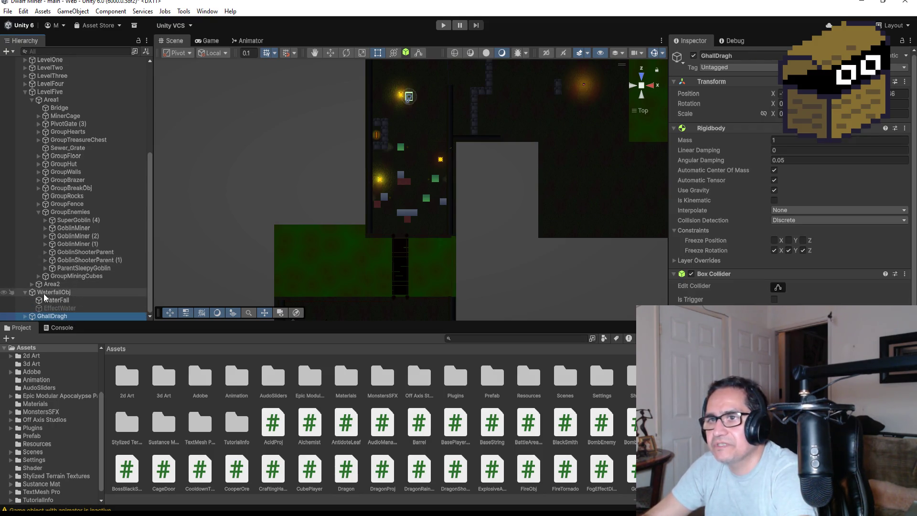
{"action": "left_click", "coordinate": [23, 292]}
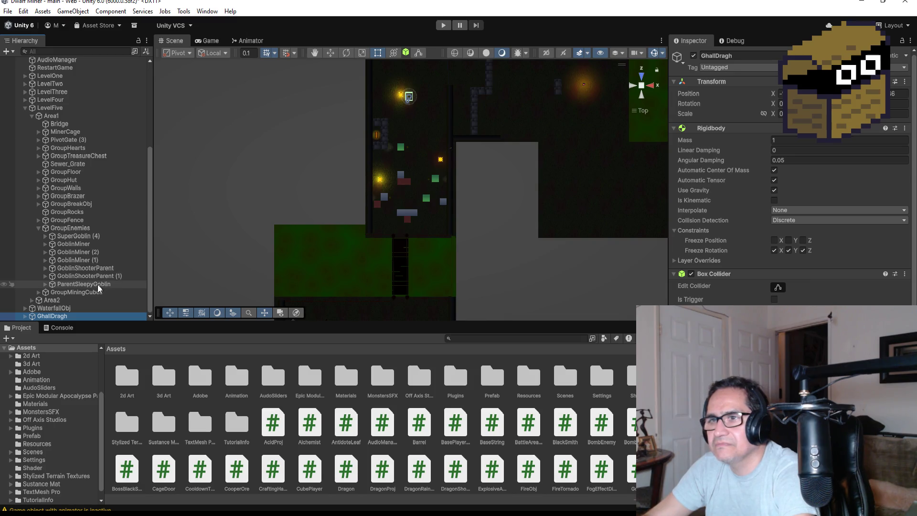
{"action": "mouse_move", "coordinate": [95, 283]}
{"action": "left_mouse_down"}
{"action": "mouse_move", "coordinate": [74, 313]}
{"action": "mouse_move", "coordinate": [92, 319]}
{"action": "left_mouse_up"}
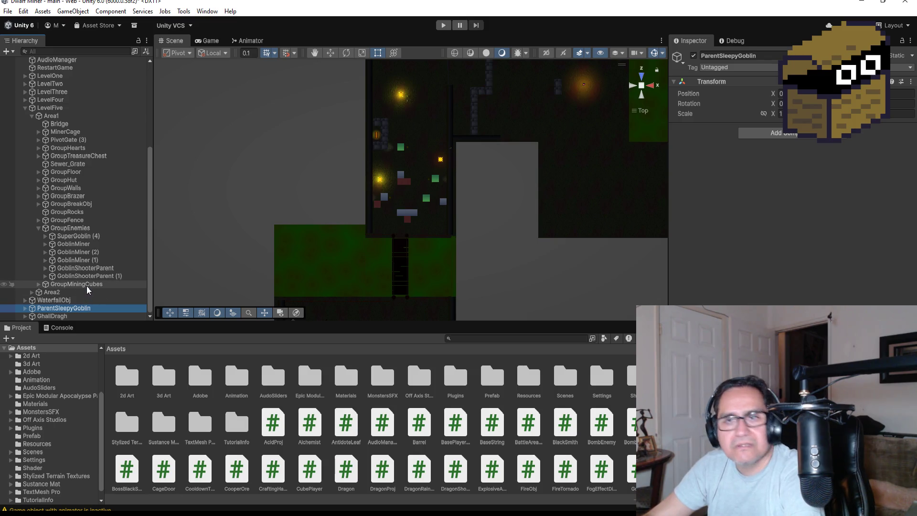
Collapse Area1 and LevelFive, inspect GhallDragh's components, and frame ParentSleepyGoblin.
{"action": "left_click", "coordinate": [31, 116]}
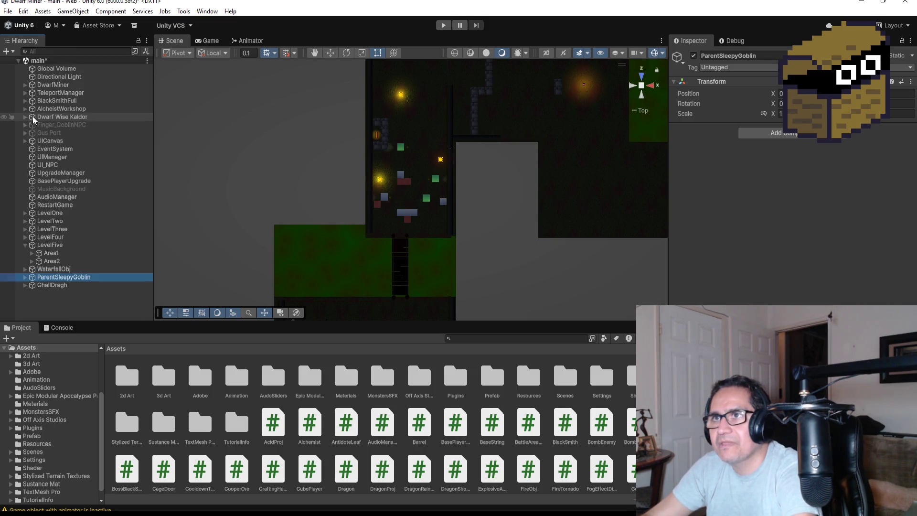
{"action": "left_click", "coordinate": [25, 245]}
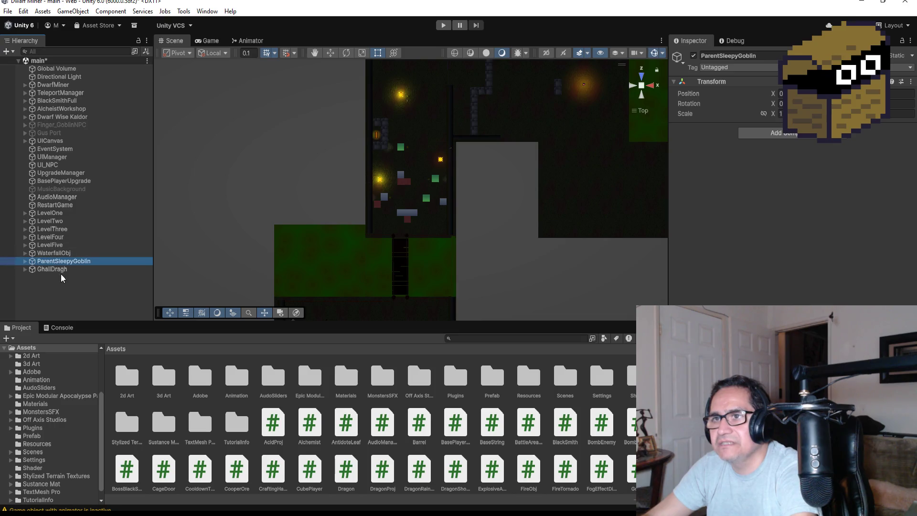
{"action": "left_click", "coordinate": [61, 268]}
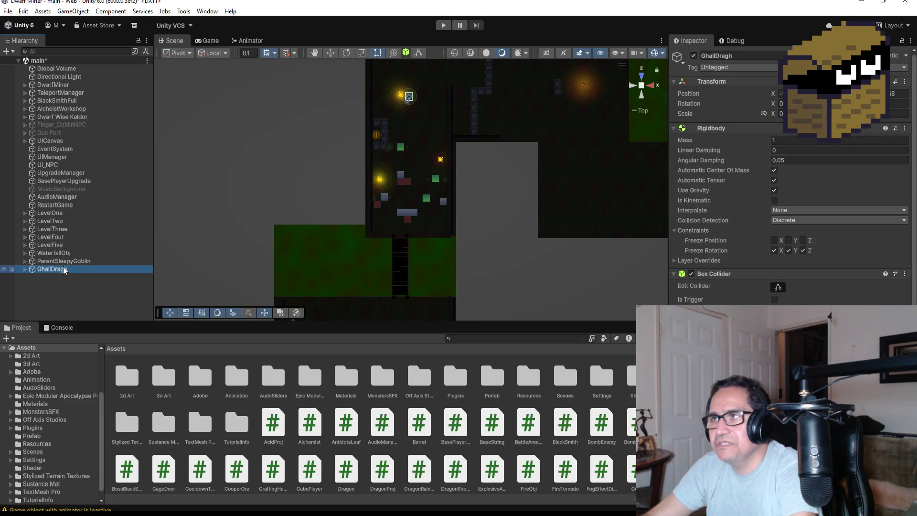
{"action": "double_click", "coordinate": [64, 261]}
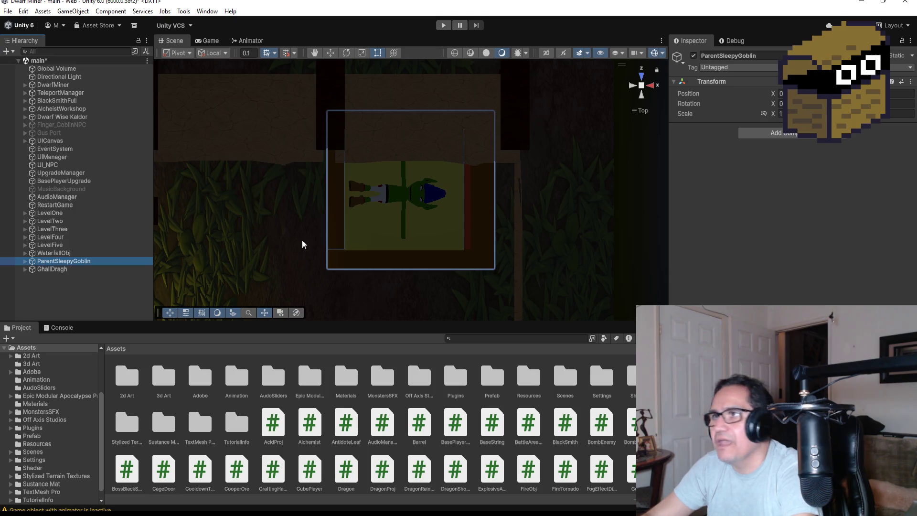
Zoom in and orbit to an angled view of the goblin asleep on its bed.
{"action": "scroll", "coordinate": [413, 219], "scroll_direction": "up", "scroll_amount": 3}
{"action": "mouse_move", "coordinate": [288, 281]}
{"action": "left_mouse_down"}
{"action": "mouse_move", "coordinate": [409, 204]}
{"action": "mouse_move", "coordinate": [415, 272]}
{"action": "left_mouse_up"}
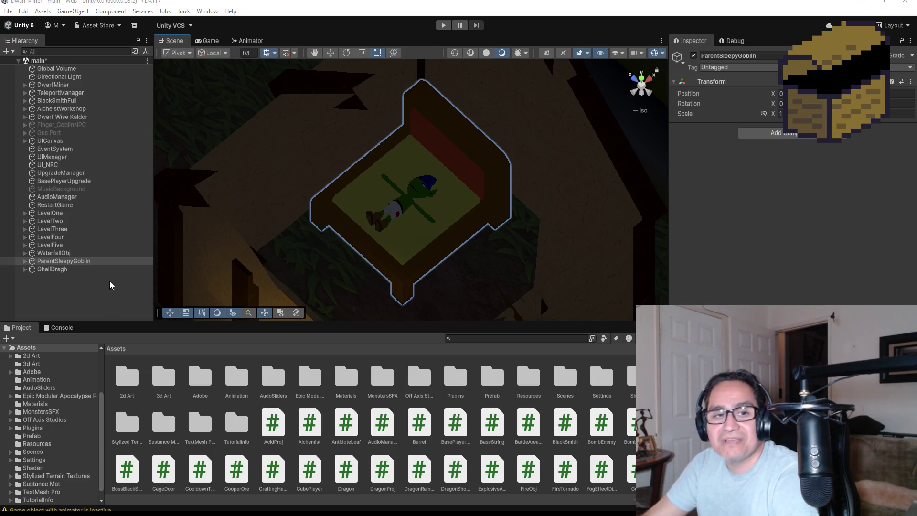
{"action": "left_click", "coordinate": [76, 288]}
{"action": "left_click", "coordinate": [76, 262]}
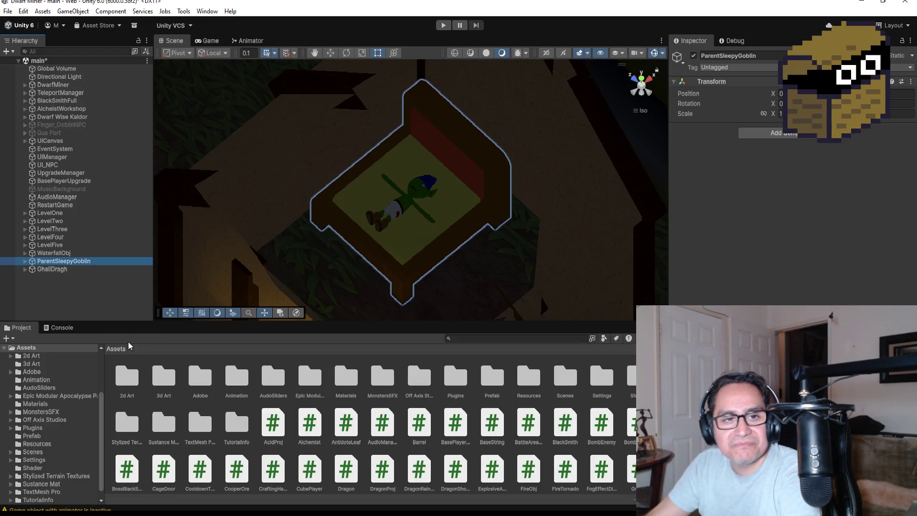
{"action": "double_click", "coordinate": [85, 260]}
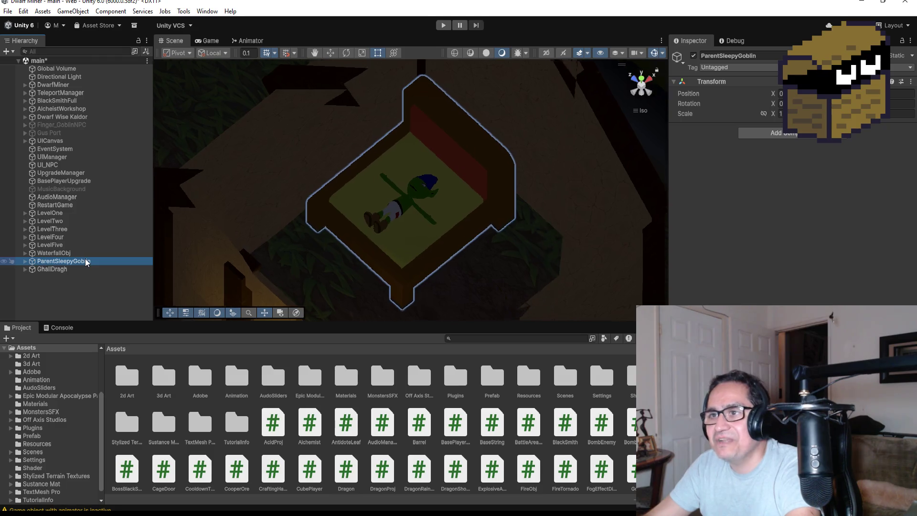
Expand ParentSleepyGoblin in the Hierarchy and frame its Bed in the Scene view.
{"action": "scroll", "coordinate": [345, 270], "scroll_direction": "down", "scroll_amount": 2}
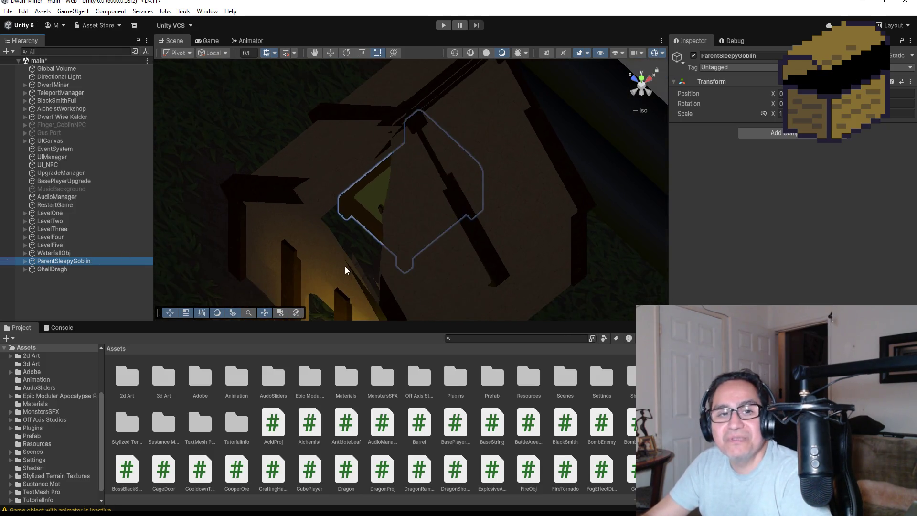
{"action": "left_click_drag", "start_coordinate": [337, 257], "coordinate": [394, 173], "text": "alt"}
{"action": "scroll", "coordinate": [411, 214], "scroll_direction": "up", "scroll_amount": 5}
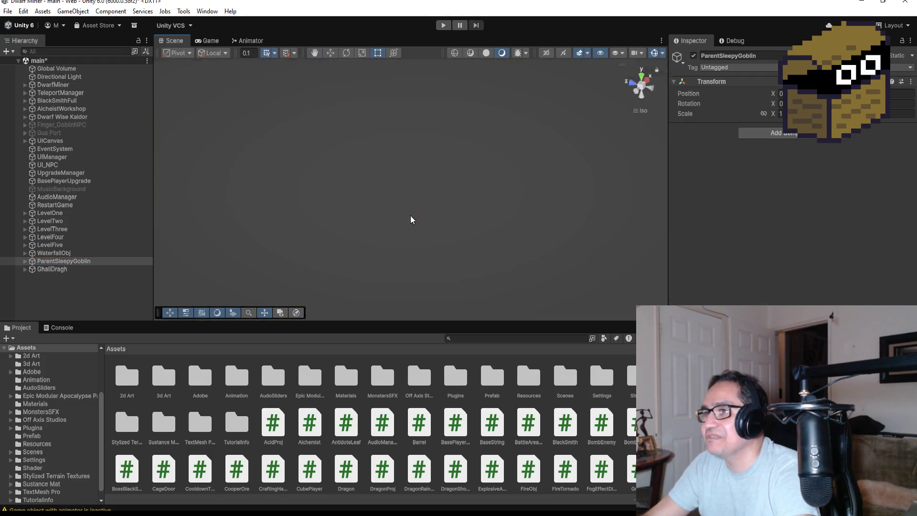
{"action": "left_click", "coordinate": [24, 261]}
{"action": "left_click", "coordinate": [48, 268]}
{"action": "double_click", "coordinate": [48, 269]}
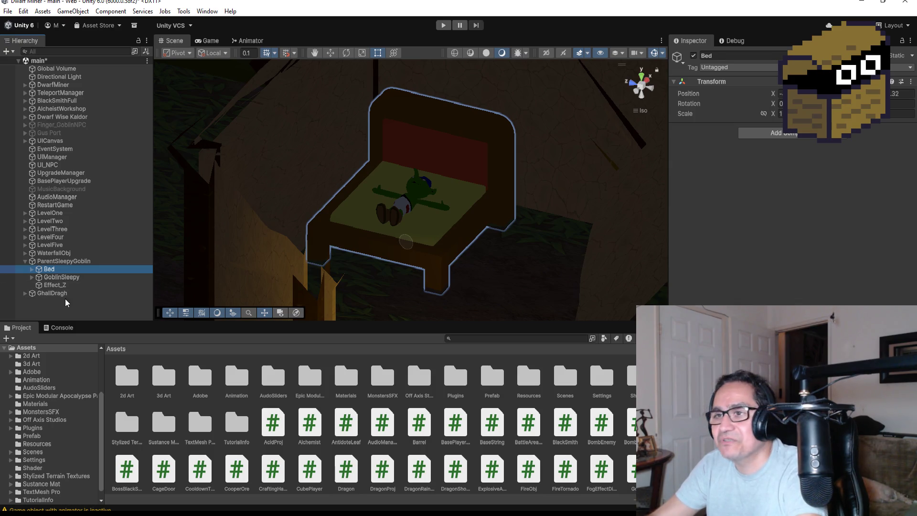
Collapse ParentSleepyGoblin's children and open the Assets/3d Art folder.
{"action": "scroll", "coordinate": [483, 234], "scroll_direction": "up", "scroll_amount": 3}
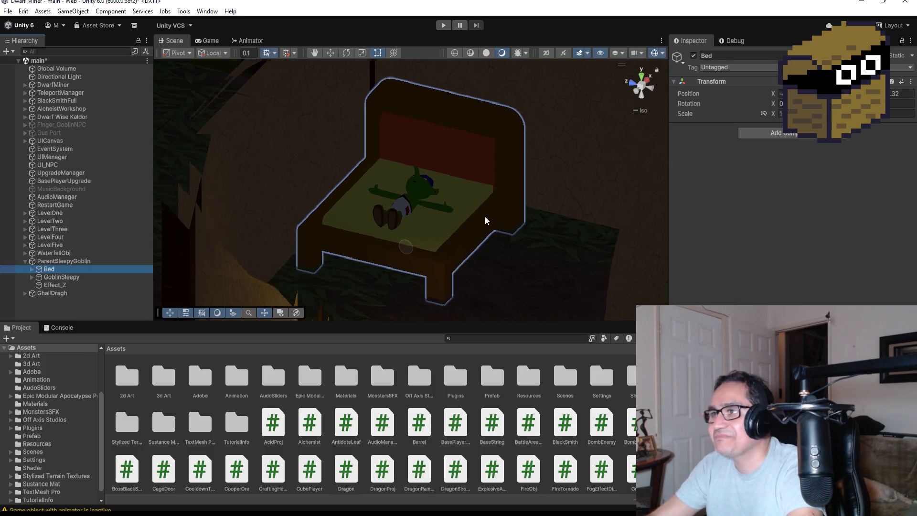
{"action": "left_click", "coordinate": [26, 261]}
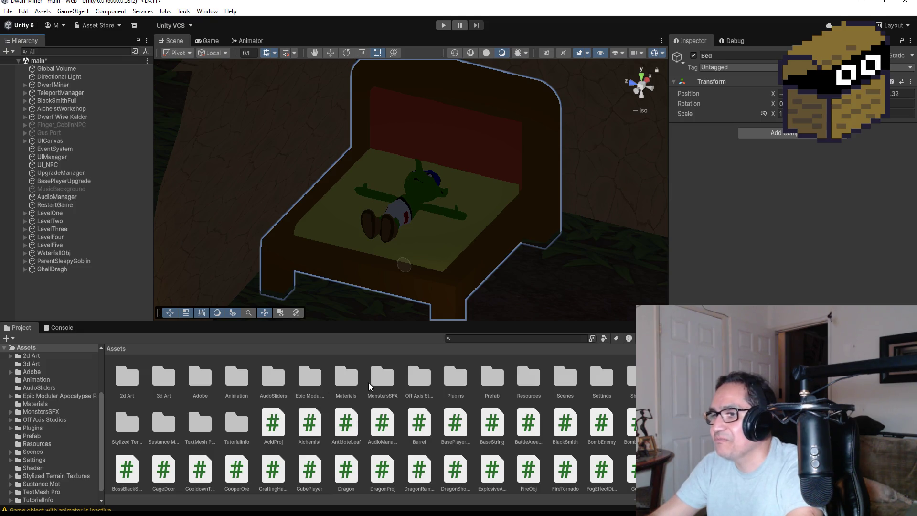
{"action": "double_click", "coordinate": [164, 378]}
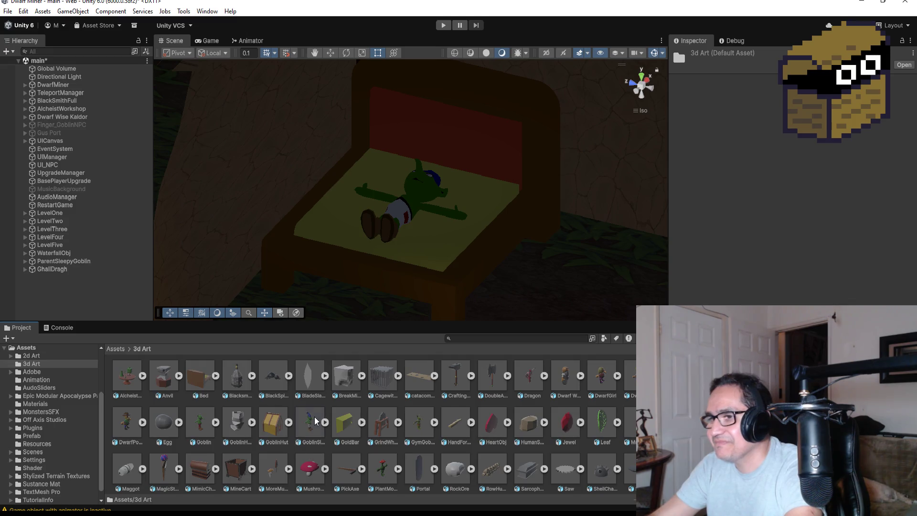
Place the GoblinSleepy model from 3d Art onto the floor beside the hut, viewed from Top.
{"action": "left_click", "coordinate": [310, 421]}
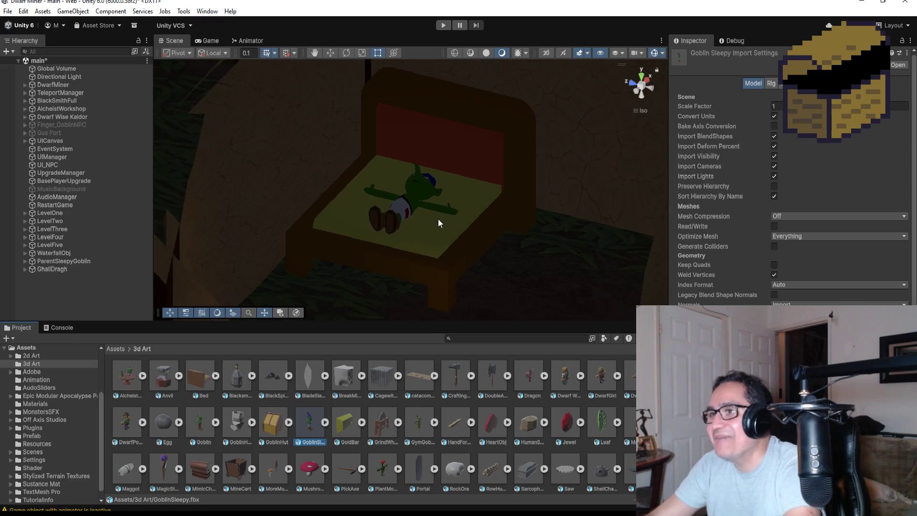
{"action": "scroll", "coordinate": [437, 219], "scroll_direction": "down", "scroll_amount": 8}
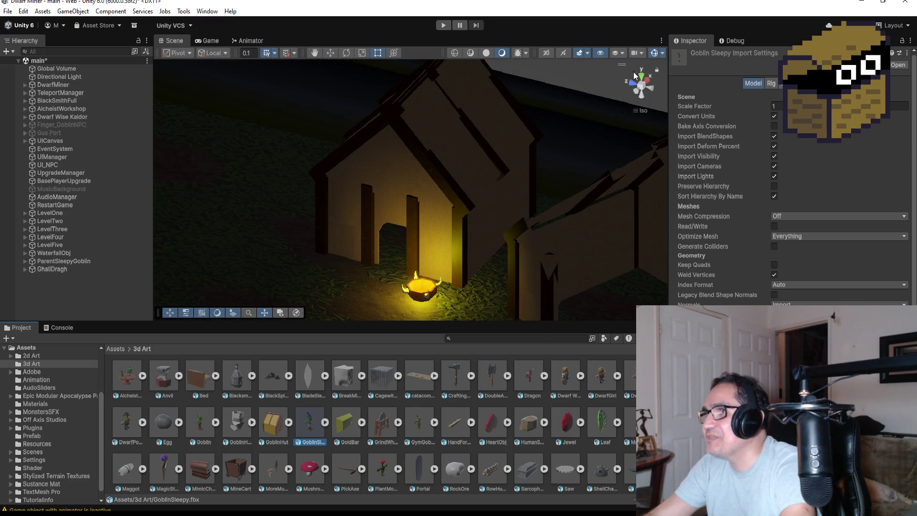
{"action": "left_click", "coordinate": [644, 78]}
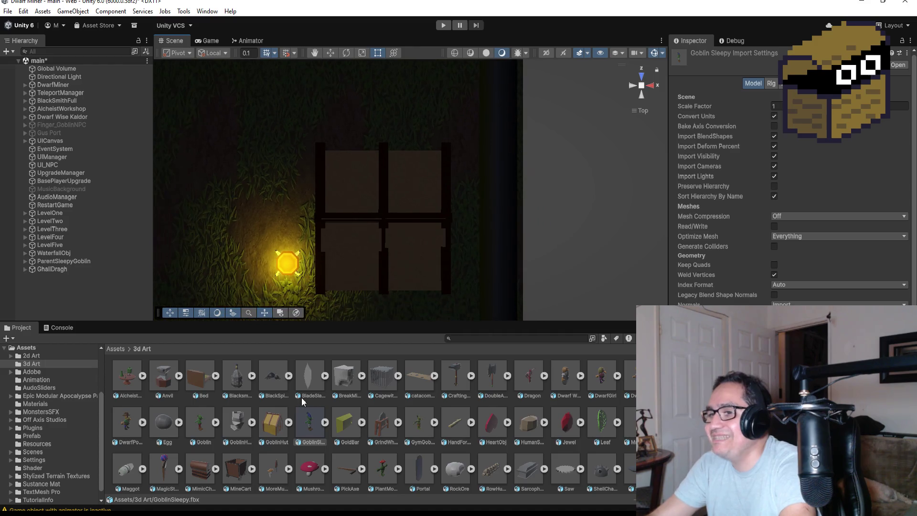
{"action": "mouse_move", "coordinate": [302, 421]}
{"action": "left_mouse_down"}
{"action": "mouse_move", "coordinate": [271, 203]}
{"action": "mouse_move", "coordinate": [256, 190]}
{"action": "left_mouse_up"}
Drop the GoblinSleepy onto the grass by the hut and orbit to view it at an angle.
{"action": "key", "text": "f"}
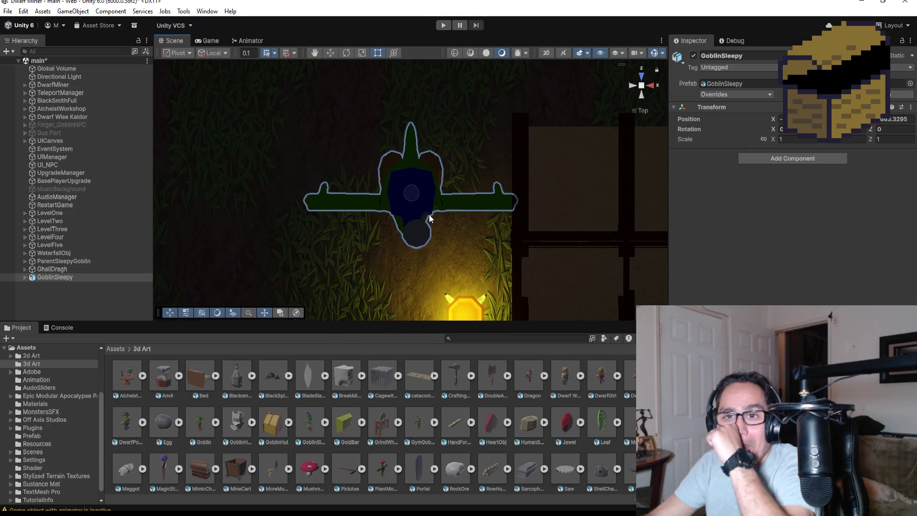
{"action": "mouse_move", "coordinate": [411, 242]}
{"action": "left_mouse_down"}
{"action": "mouse_move", "coordinate": [379, 227]}
{"action": "mouse_move", "coordinate": [585, 100]}
{"action": "mouse_move", "coordinate": [505, 184]}
{"action": "mouse_move", "coordinate": [487, 153]}
{"action": "mouse_move", "coordinate": [480, 159]}
{"action": "left_mouse_up"}
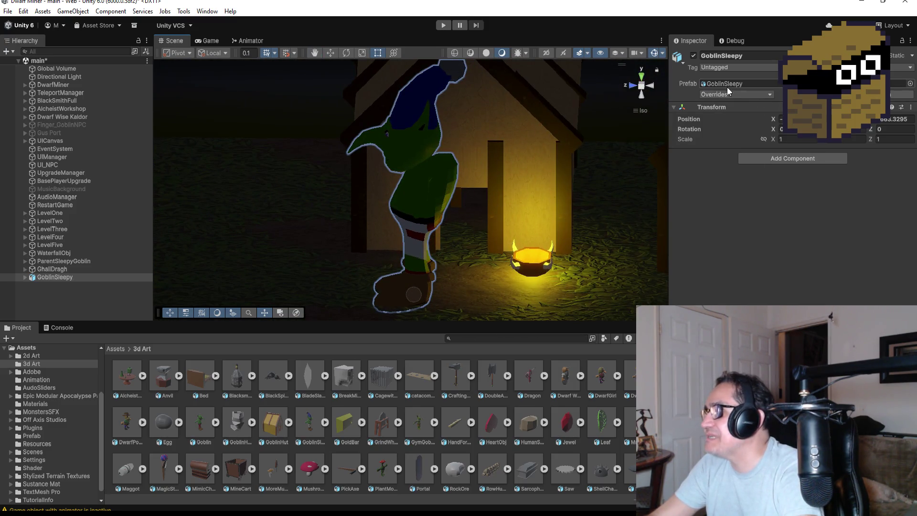
{"action": "right_click", "coordinate": [62, 277]}
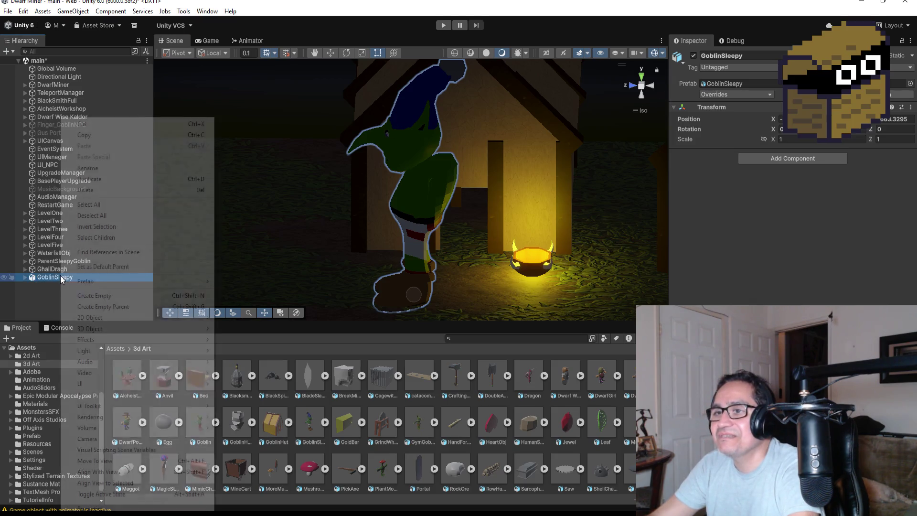
Use Prefab > Unpack Completely on GoblinSleepy to break its prefab link.
{"action": "mouse_move", "coordinate": [147, 282]}
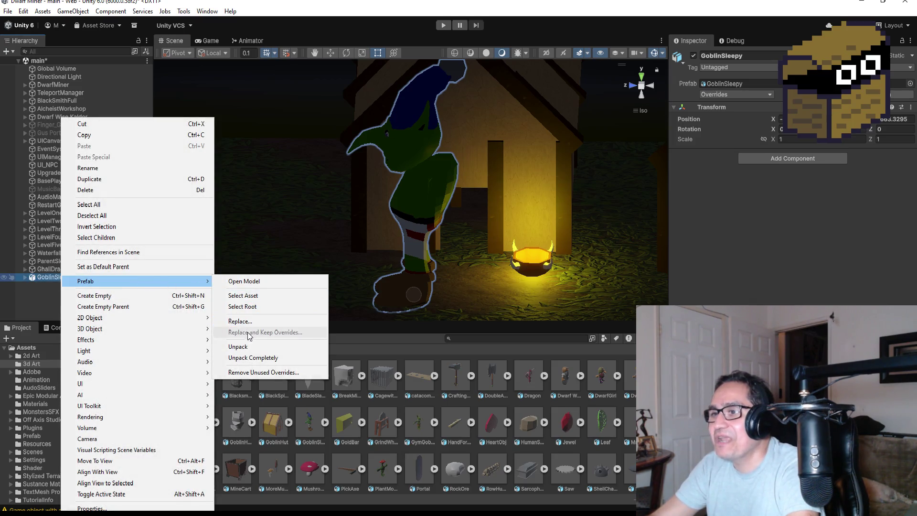
{"action": "left_click", "coordinate": [252, 358]}
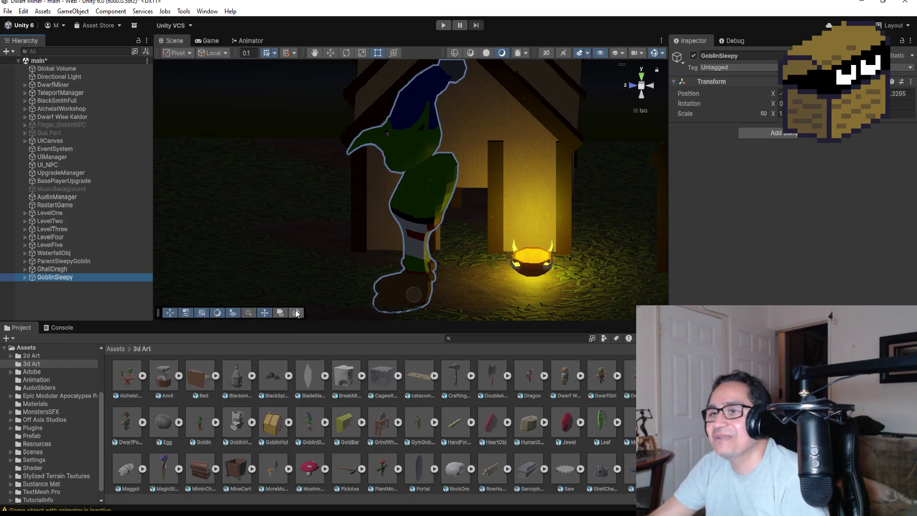
{"action": "left_click", "coordinate": [781, 114]}
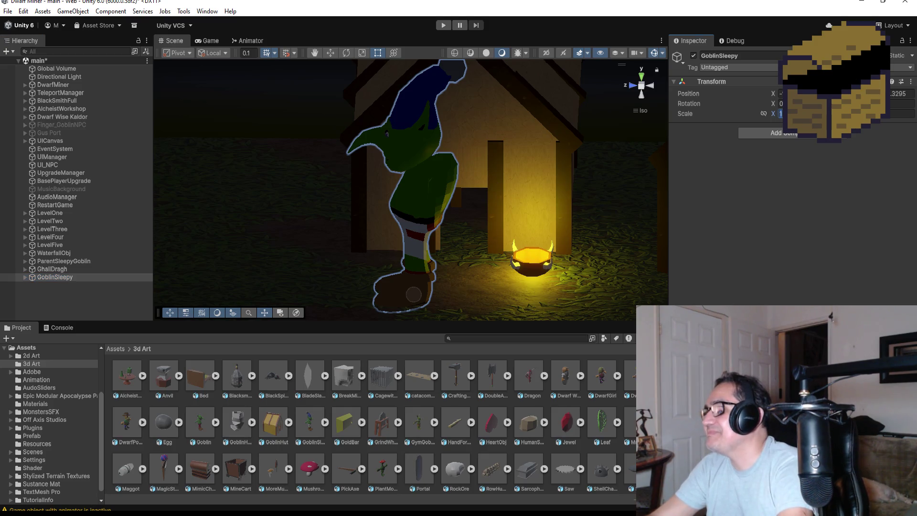
{"action": "type", "text": "2"}
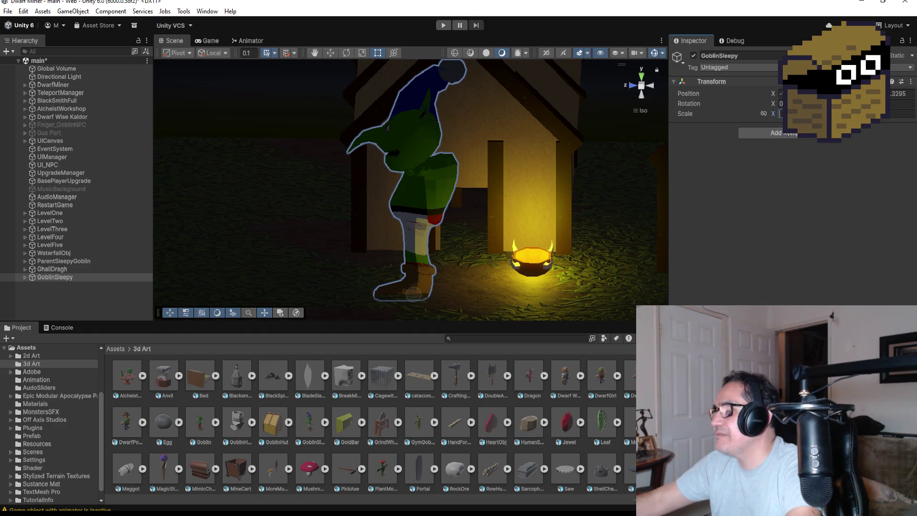
{"action": "type", "text": "1"}
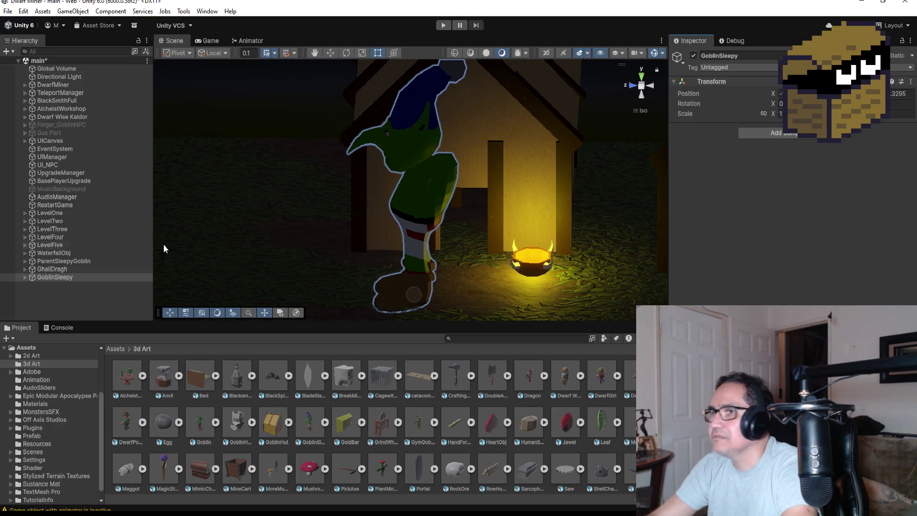
{"action": "scroll", "coordinate": [535, 222], "scroll_direction": "up", "scroll_amount": 2}
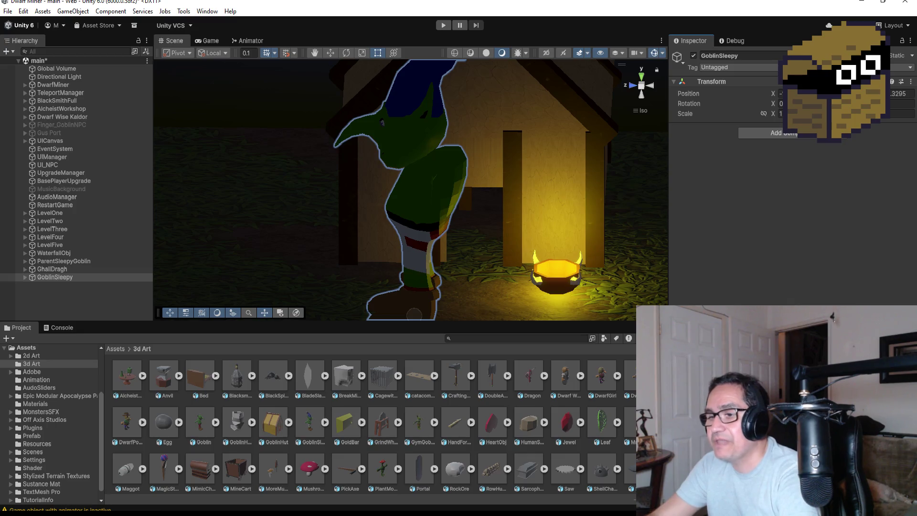
{"action": "scroll", "coordinate": [510, 237], "scroll_direction": "down", "scroll_amount": 5}
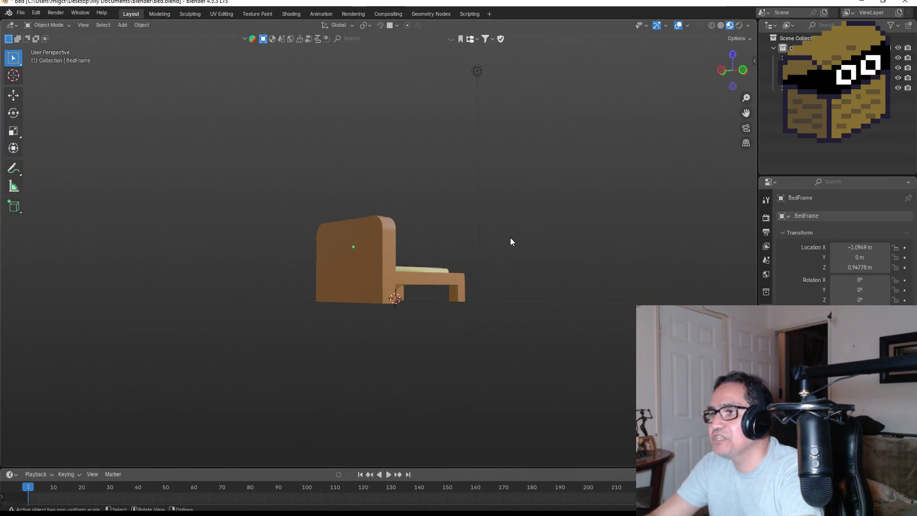
Orbit and zoom Blender's viewport to look at the bed from the side.
{"action": "mouse_move", "coordinate": [395, 266]}
{"action": "left_mouse_down"}
{"action": "mouse_move", "coordinate": [397, 273]}
{"action": "mouse_move", "coordinate": [440, 268]}
{"action": "mouse_move", "coordinate": [446, 251]}
{"action": "mouse_move", "coordinate": [401, 310]}
{"action": "left_mouse_up"}
{"action": "scroll", "coordinate": [397, 247], "scroll_direction": "up", "scroll_amount": 3}
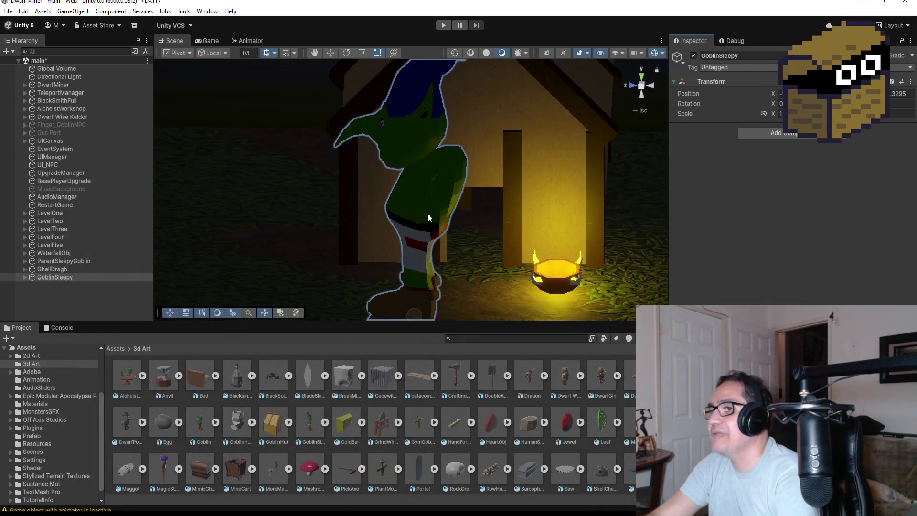
Select the root GoblinSleepy, set X scale to 20.5, then undo the squashed proportions.
{"action": "left_click_drag", "start_coordinate": [428, 213], "coordinate": [245, 251]}
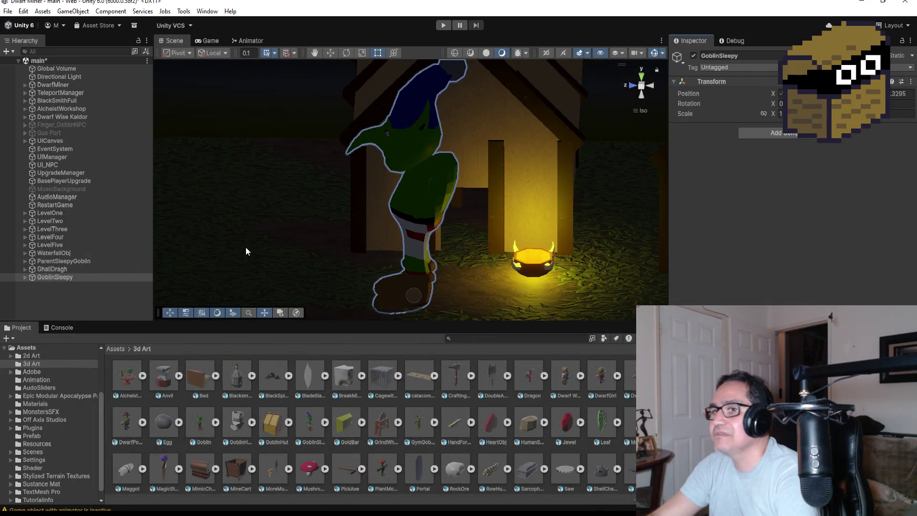
{"action": "left_click", "coordinate": [24, 261]}
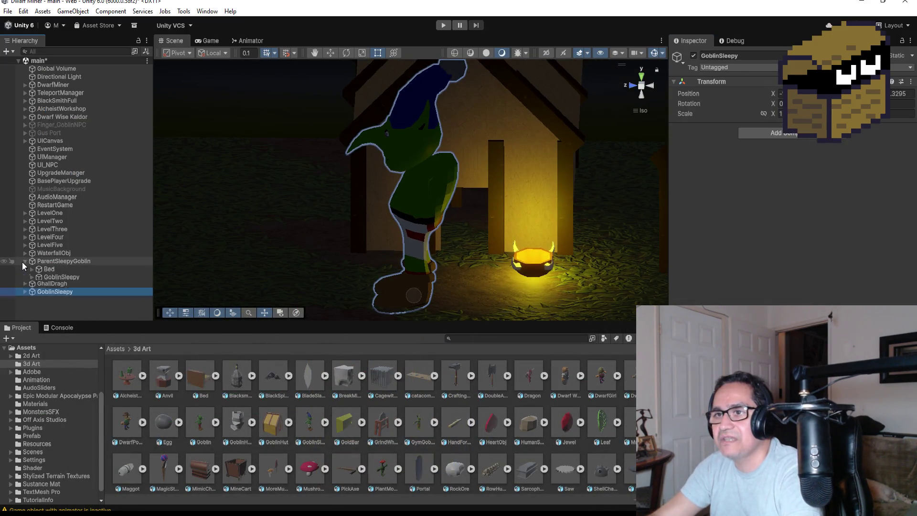
{"action": "left_click", "coordinate": [62, 277]}
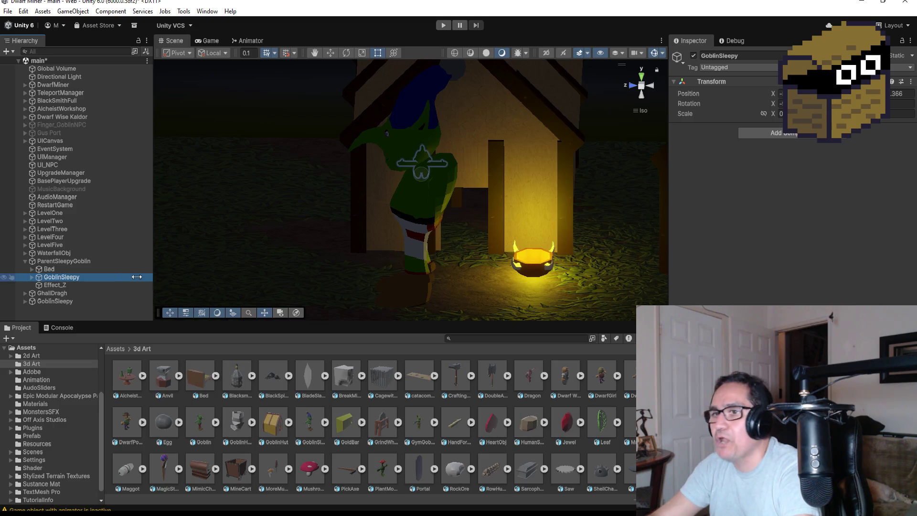
{"action": "left_click", "coordinate": [76, 301]}
{"action": "left_click", "coordinate": [781, 114]}
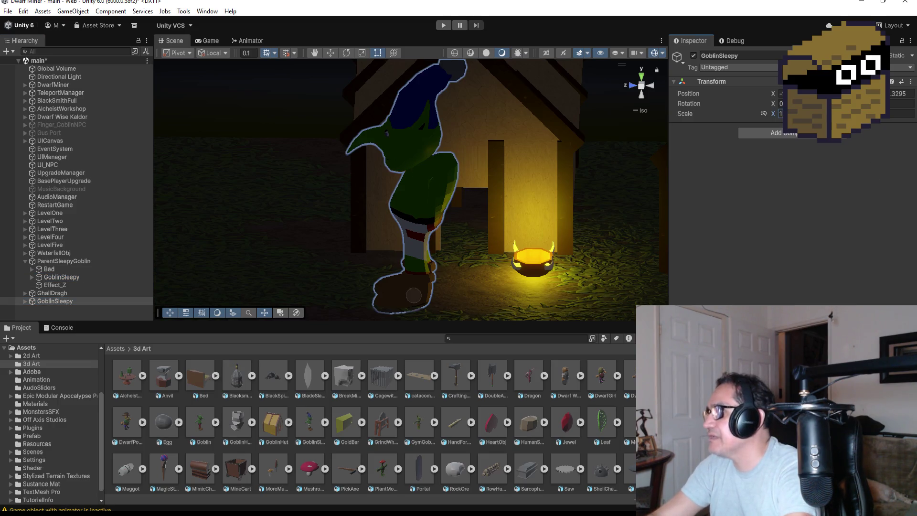
{"action": "type", "text": "2"}
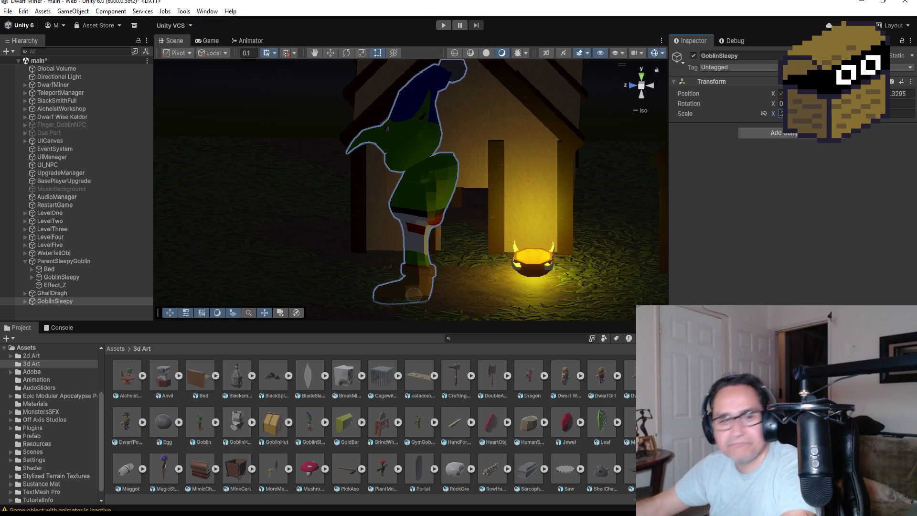
{"action": "type", "text": "0.5"}
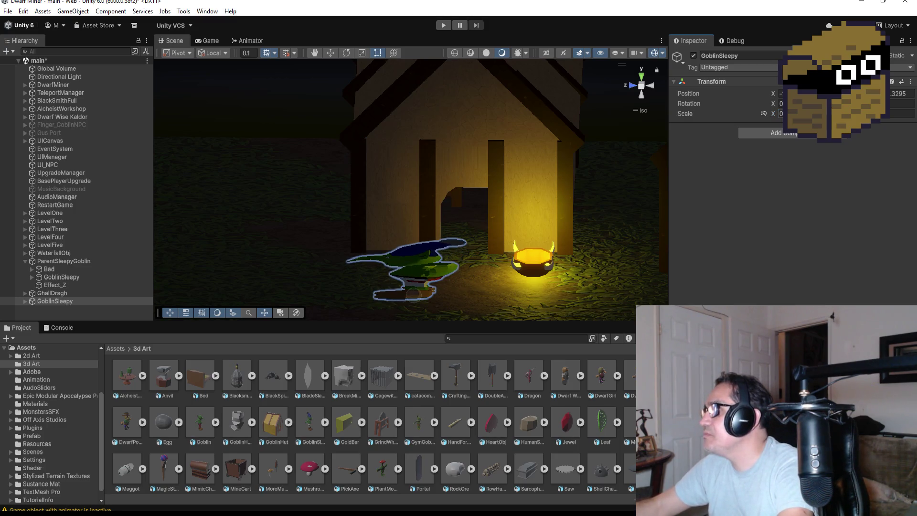
{"action": "key", "text": "Tab"}
{"action": "key", "text": "ctrl+z"}
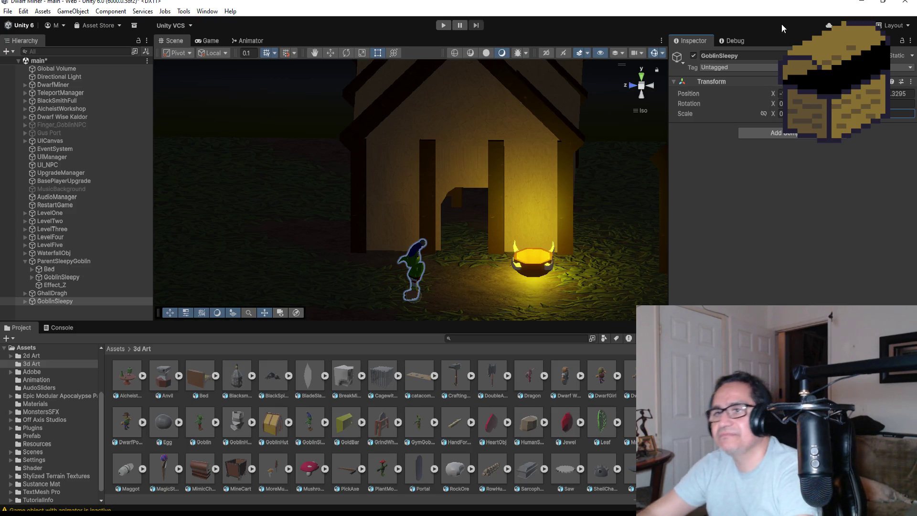
Select and frame the standing GoblinSleepy, then switch to the top-down view.
{"action": "left_click", "coordinate": [25, 261]}
{"action": "double_click", "coordinate": [50, 277]}
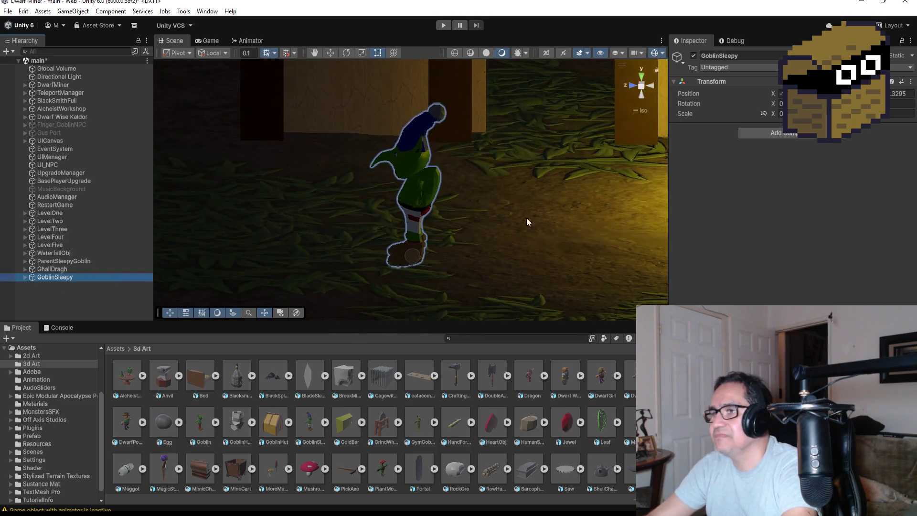
{"action": "scroll", "coordinate": [525, 215], "scroll_direction": "down", "scroll_amount": 4}
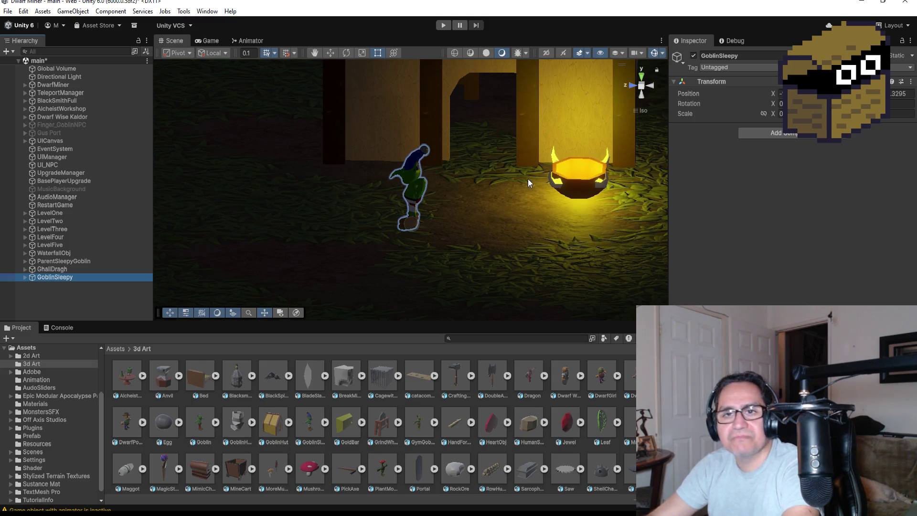
{"action": "left_click", "coordinate": [642, 78]}
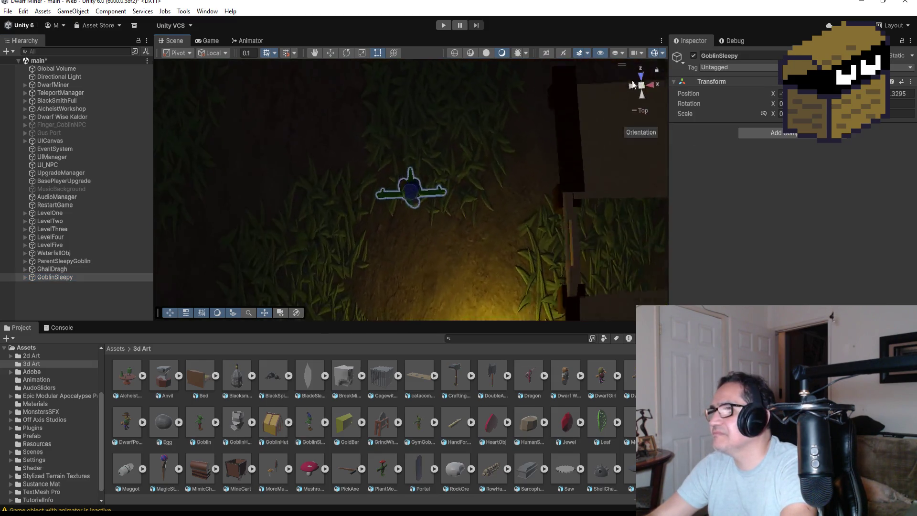
With the Move tool, drag the standing goblin over beside the bed and recentre on it.
{"action": "left_click", "coordinate": [331, 54]}
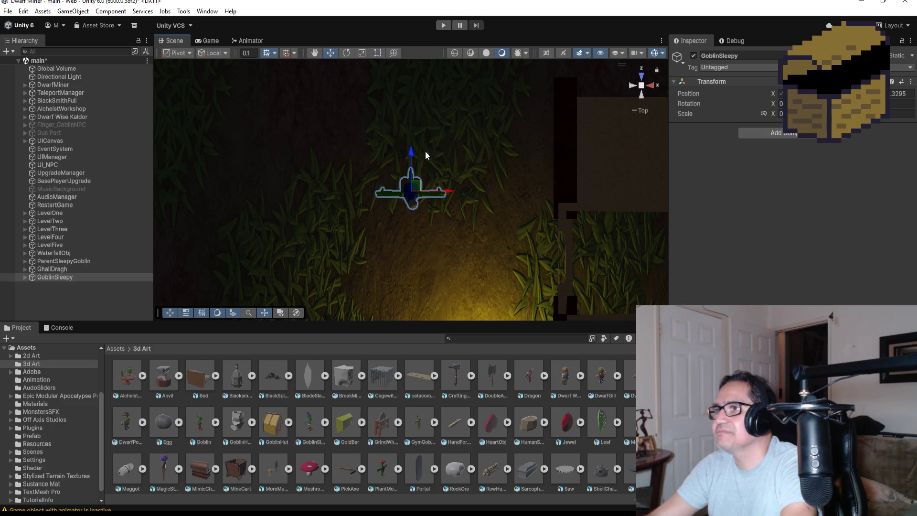
{"action": "mouse_move", "coordinate": [391, 251]}
{"action": "left_mouse_down"}
{"action": "mouse_move", "coordinate": [596, 81]}
{"action": "mouse_move", "coordinate": [387, 224]}
{"action": "mouse_move", "coordinate": [497, 219]}
{"action": "left_mouse_up"}
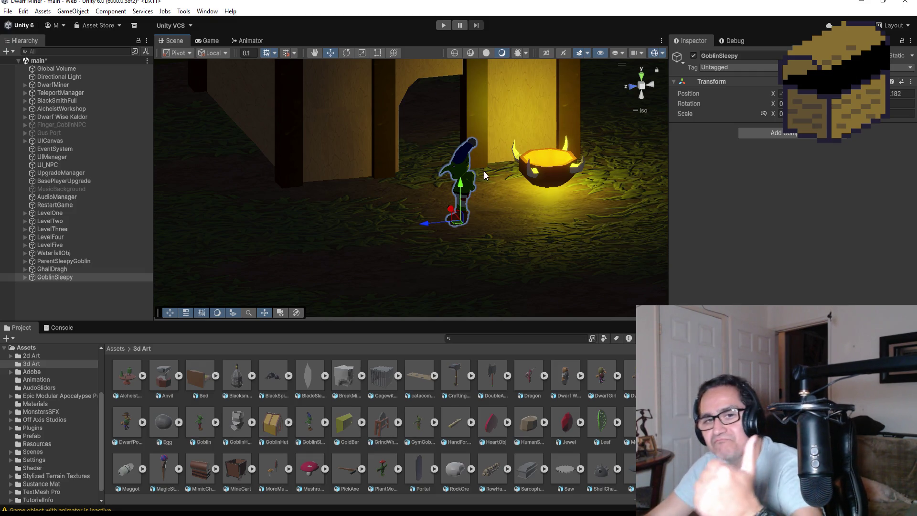
{"action": "scroll", "coordinate": [494, 237], "scroll_direction": "up", "scroll_amount": 4}
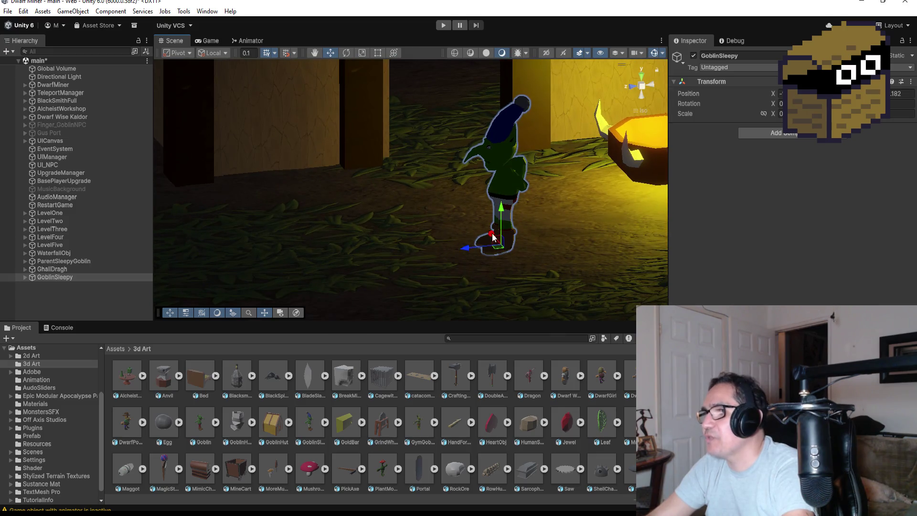
{"action": "scroll", "coordinate": [439, 191], "scroll_direction": "down", "scroll_amount": 3}
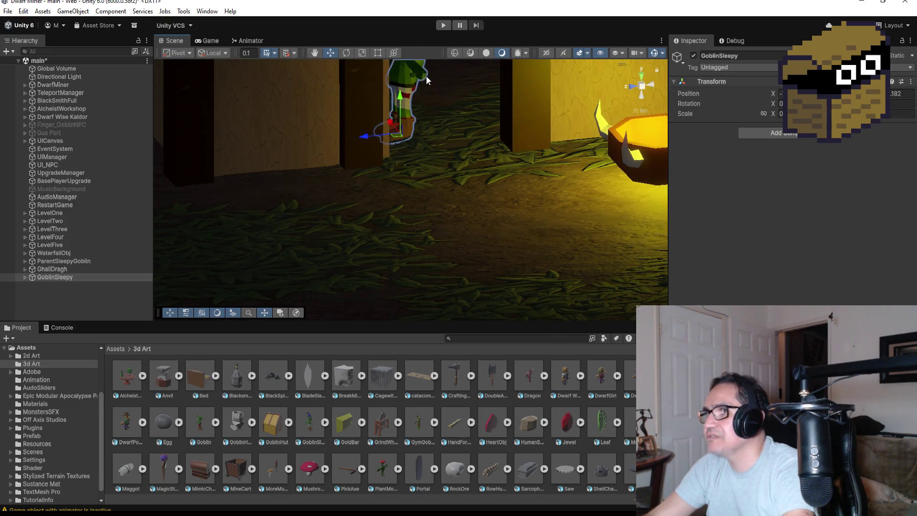
{"action": "scroll", "coordinate": [422, 176], "scroll_direction": "up", "scroll_amount": 6}
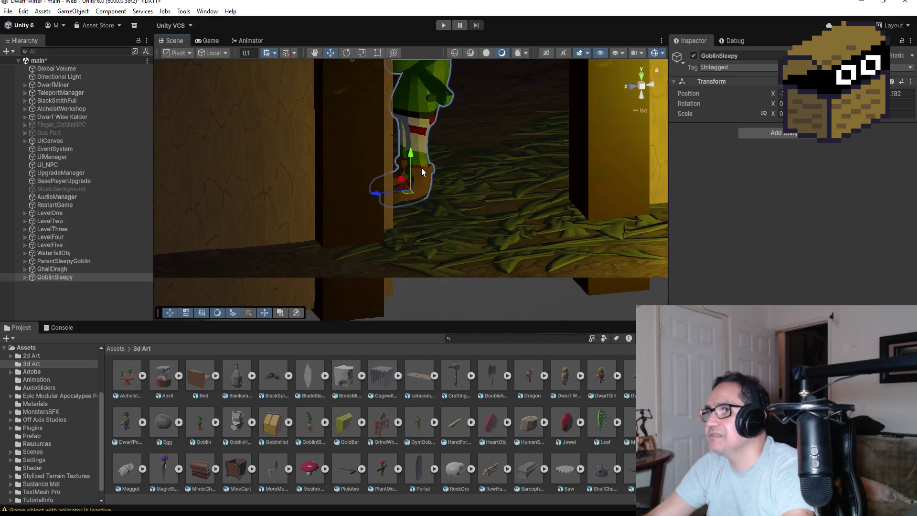
{"action": "scroll", "coordinate": [423, 172], "scroll_direction": "up", "scroll_amount": 3}
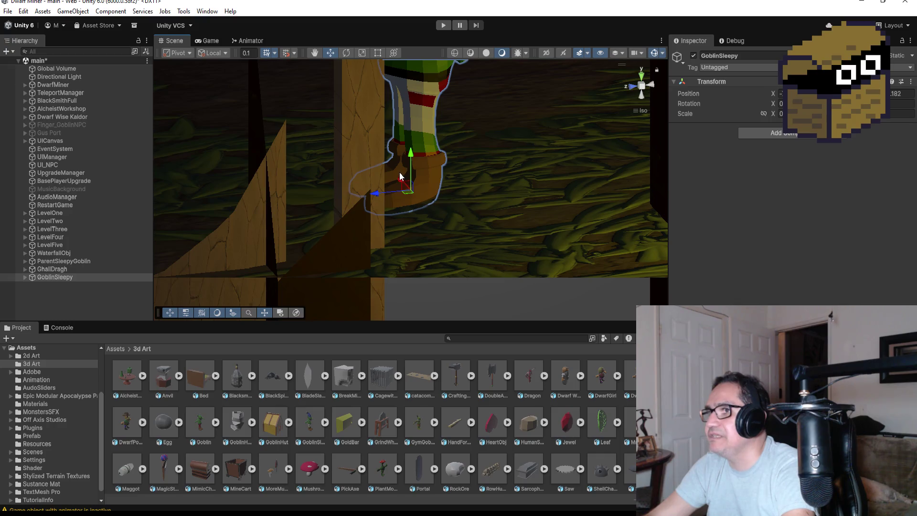
{"action": "left_click_drag", "start_coordinate": [404, 172], "coordinate": [312, 98]}
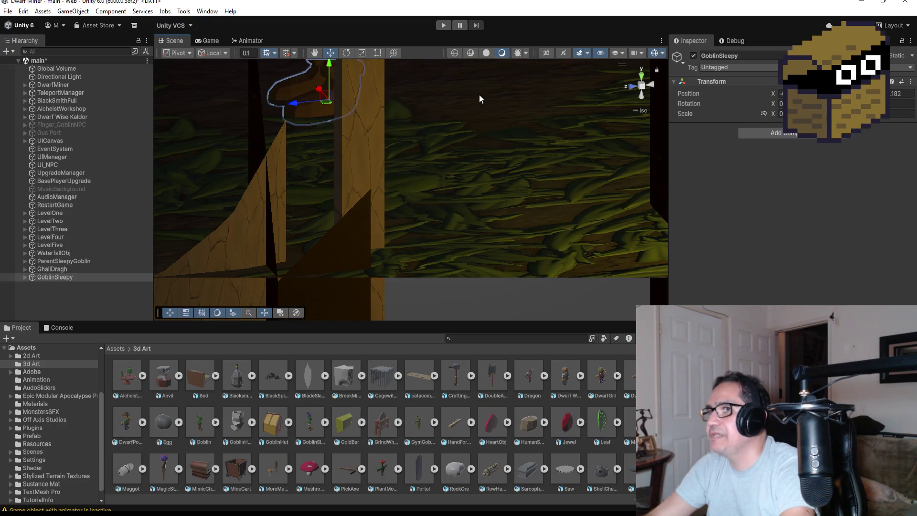
{"action": "key", "text": "f"}
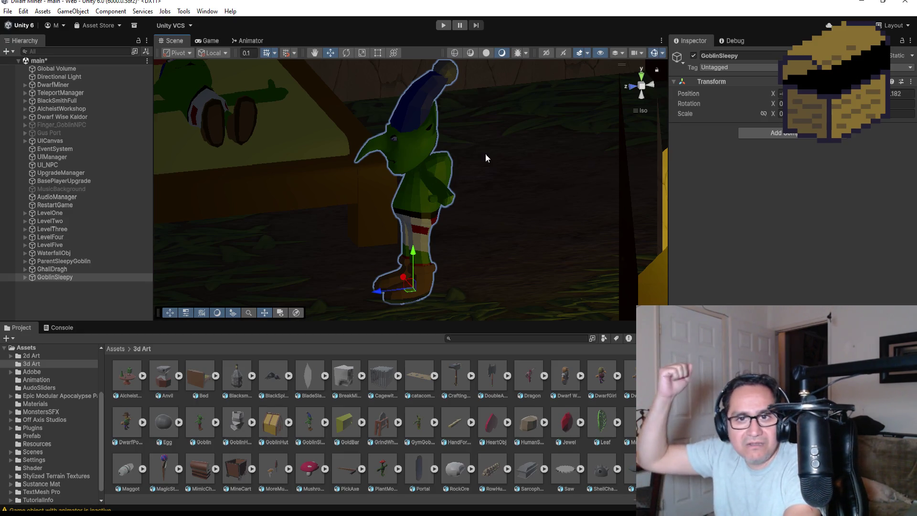
Check the goblin's new spot from the top view, zoomed out.
{"action": "left_click", "coordinate": [641, 76]}
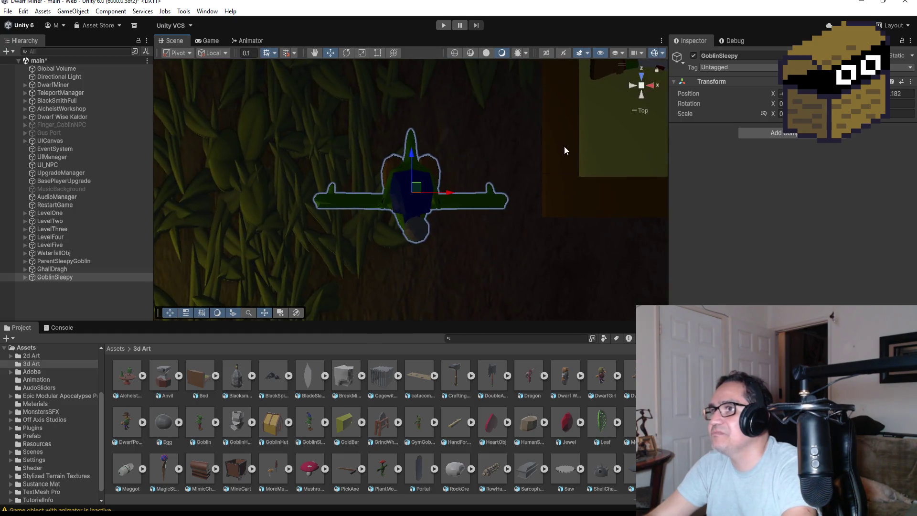
{"action": "scroll", "coordinate": [564, 145], "scroll_direction": "down", "scroll_amount": 5}
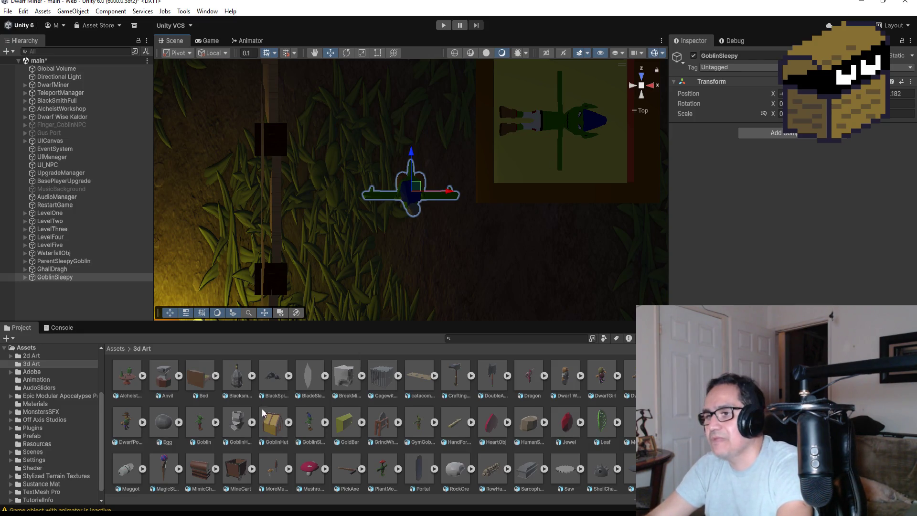
{"action": "scroll", "coordinate": [377, 454], "scroll_direction": "down", "scroll_amount": 3}
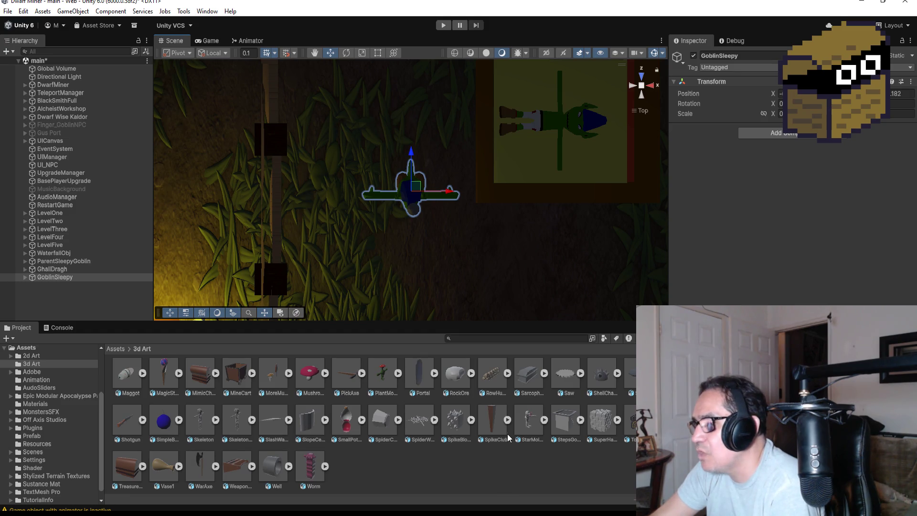
Place the SpikeClub asset from the 3d Art folder onto the bed and frame it.
{"action": "left_click", "coordinate": [490, 416]}
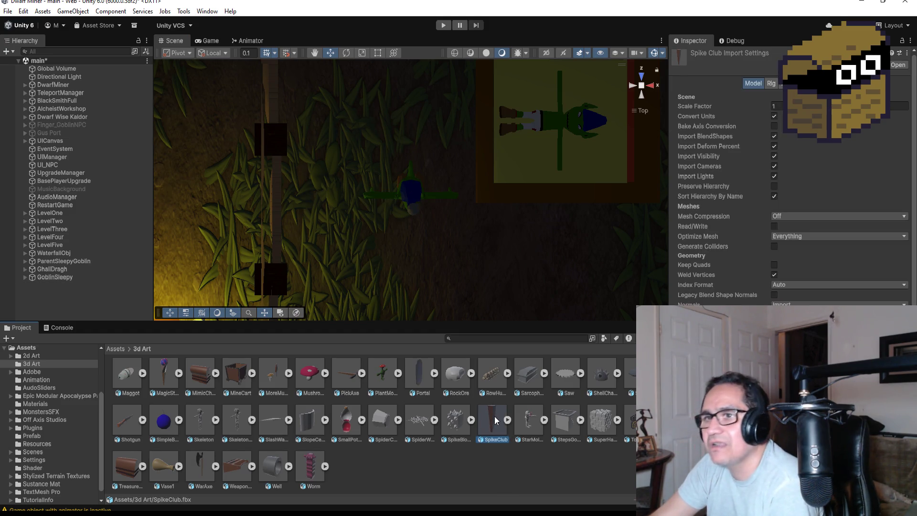
{"action": "mouse_move", "coordinate": [494, 416]}
{"action": "left_mouse_down"}
{"action": "mouse_move", "coordinate": [543, 211]}
{"action": "mouse_move", "coordinate": [544, 98]}
{"action": "mouse_move", "coordinate": [557, 74]}
{"action": "left_mouse_up"}
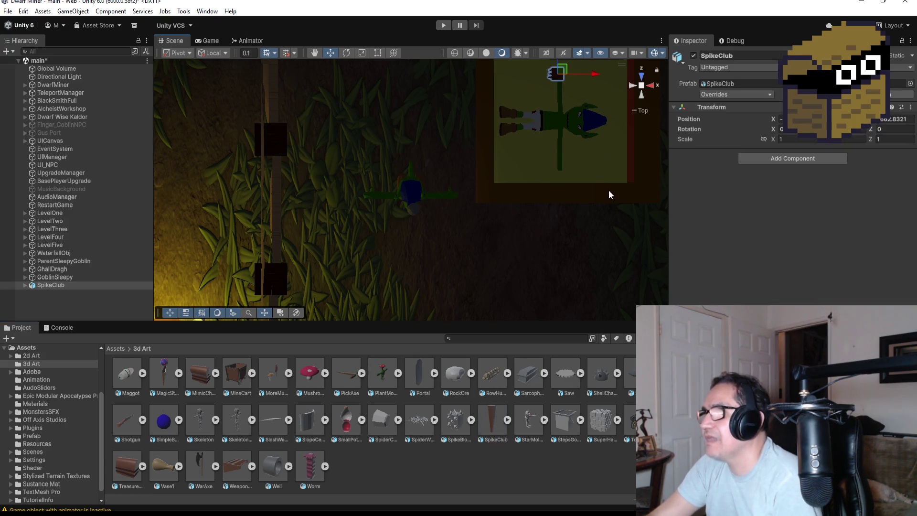
{"action": "key", "text": "f"}
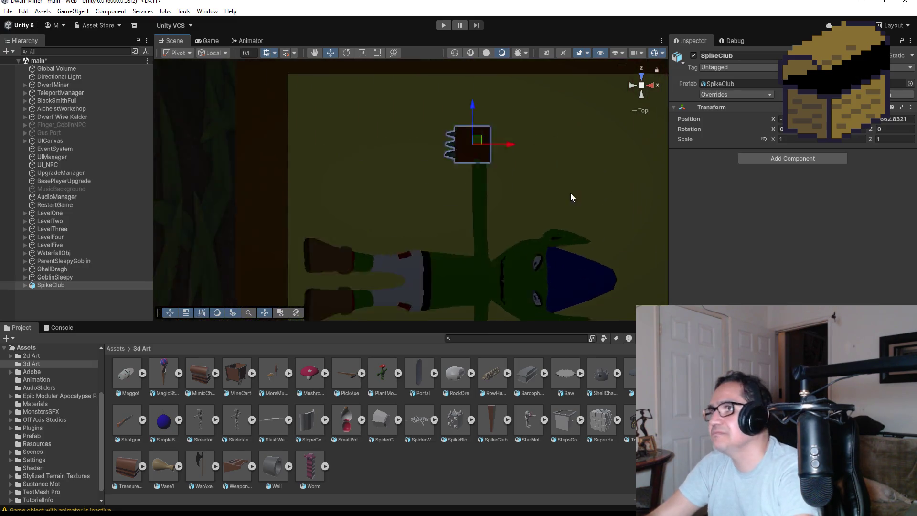
{"action": "scroll", "coordinate": [499, 253], "scroll_direction": "down", "scroll_amount": 1}
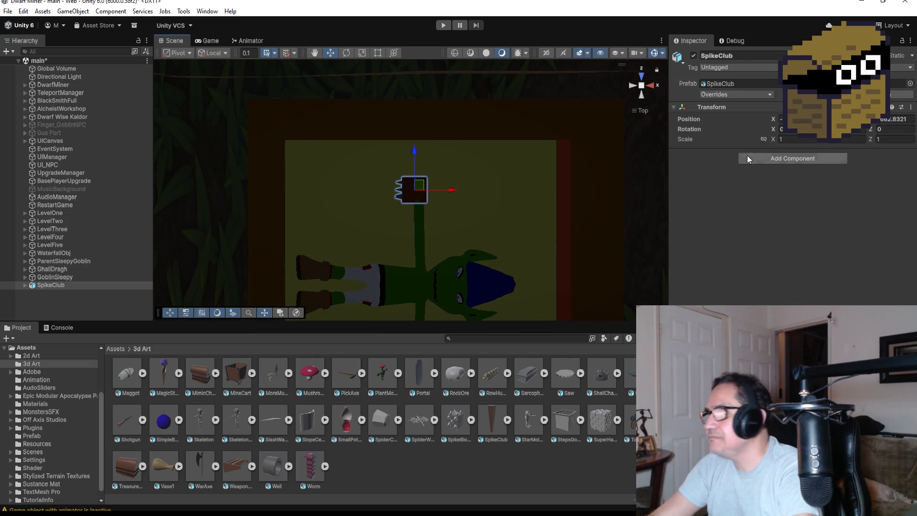
Unpack the SpikeClub completely from its prefab.
{"action": "right_click", "coordinate": [53, 285]}
{"action": "mouse_move", "coordinate": [143, 282]}
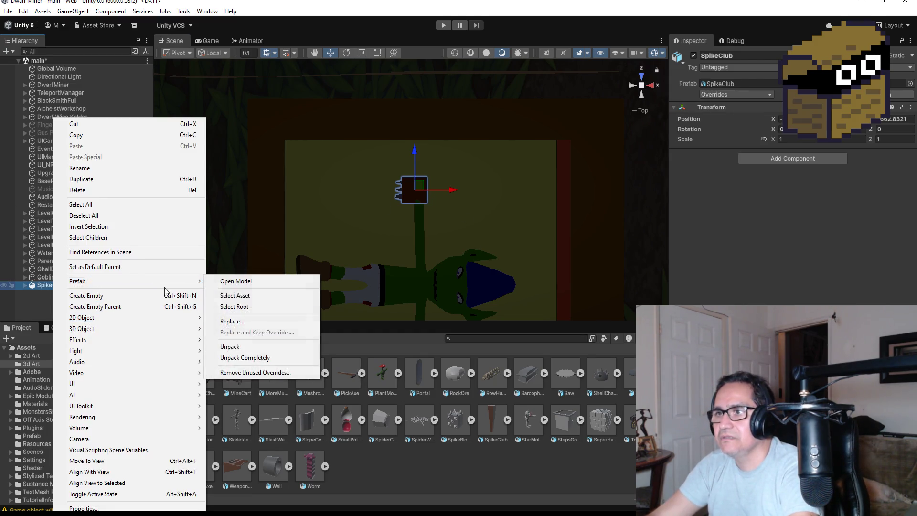
{"action": "left_click", "coordinate": [235, 359]}
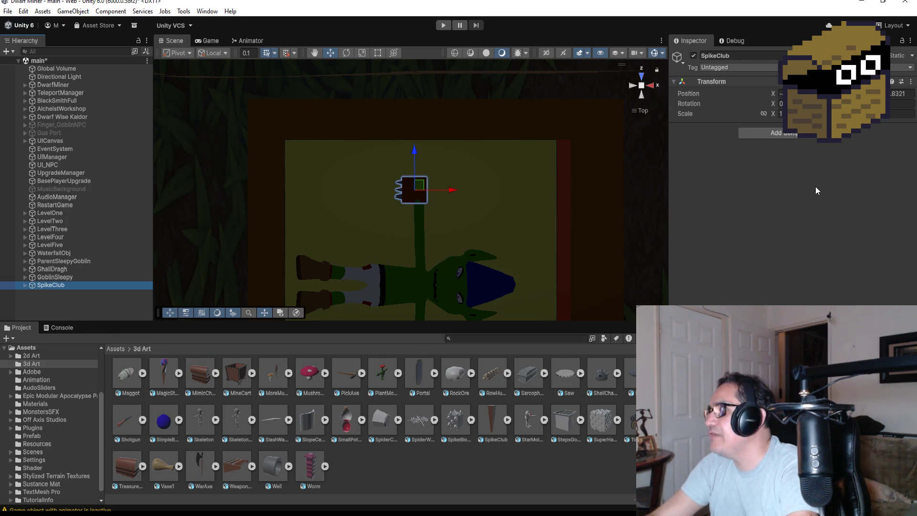
Set the SpikeClub's X rotation to 90 so it lies flat.
{"action": "left_click", "coordinate": [783, 104]}
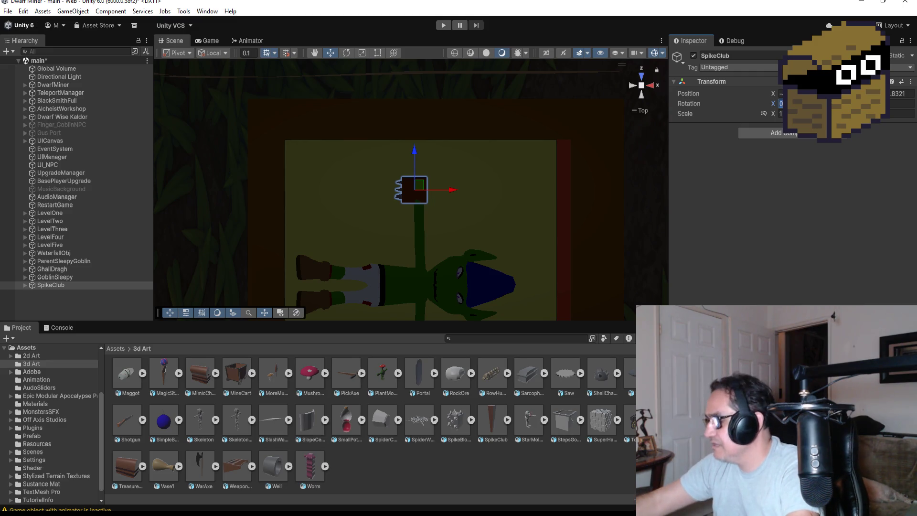
{"action": "type", "text": "90"}
{"action": "key", "text": "ctrl+z"}
{"action": "key", "text": "ctrl+z"}
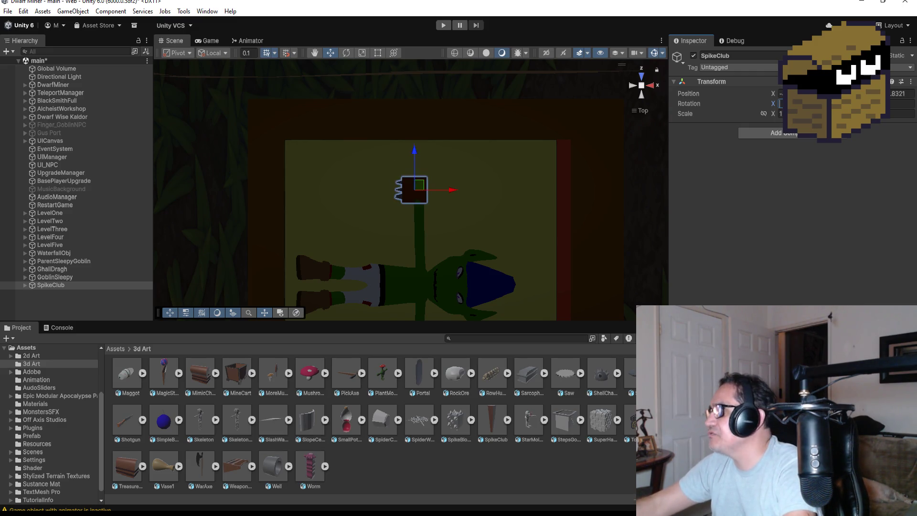
{"action": "key", "text": "ctrl+z"}
{"action": "key", "text": "ctrl+y"}
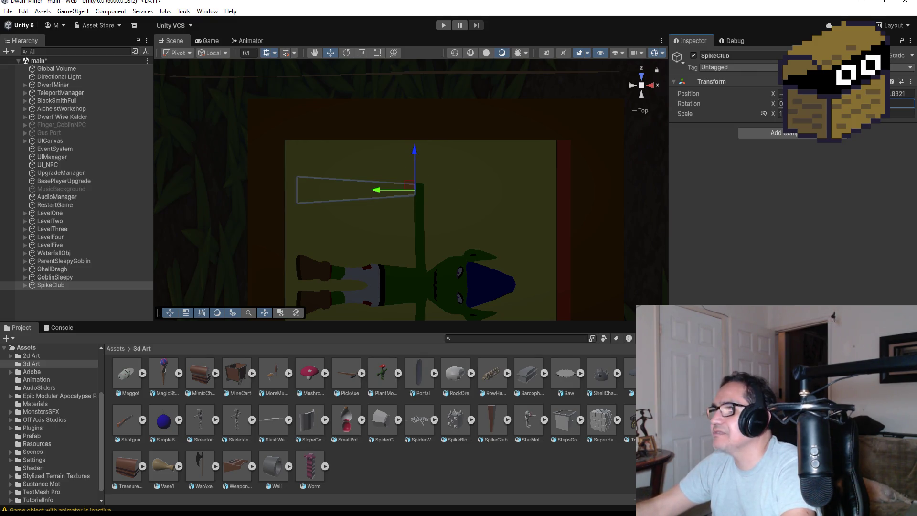
{"action": "key", "text": "ctrl+z"}
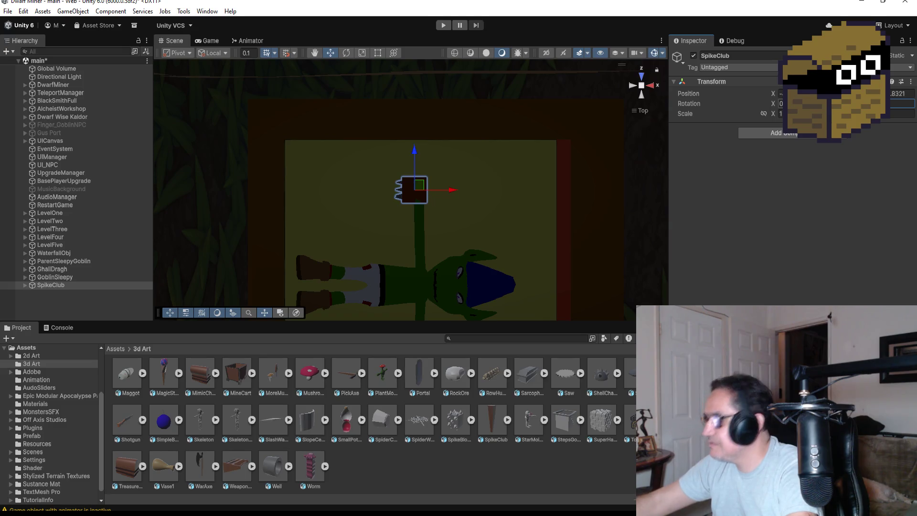
{"action": "key", "text": "ctrl+y"}
Slide the club across the bed to rest beside the goblin's head.
{"action": "left_click_drag", "start_coordinate": [331, 243], "coordinate": [417, 128]}
{"action": "left_click_drag", "start_coordinate": [416, 262], "coordinate": [417, 179]}
{"action": "left_click_drag", "start_coordinate": [396, 128], "coordinate": [400, 128]}
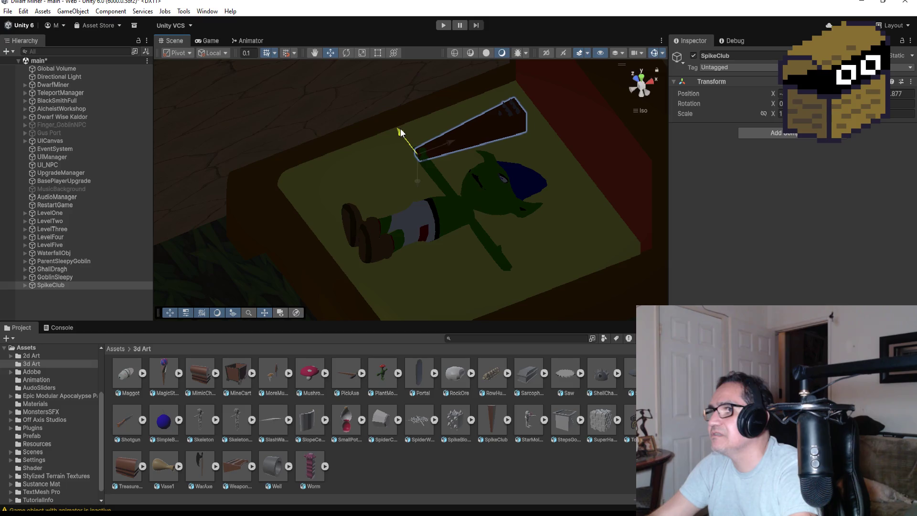
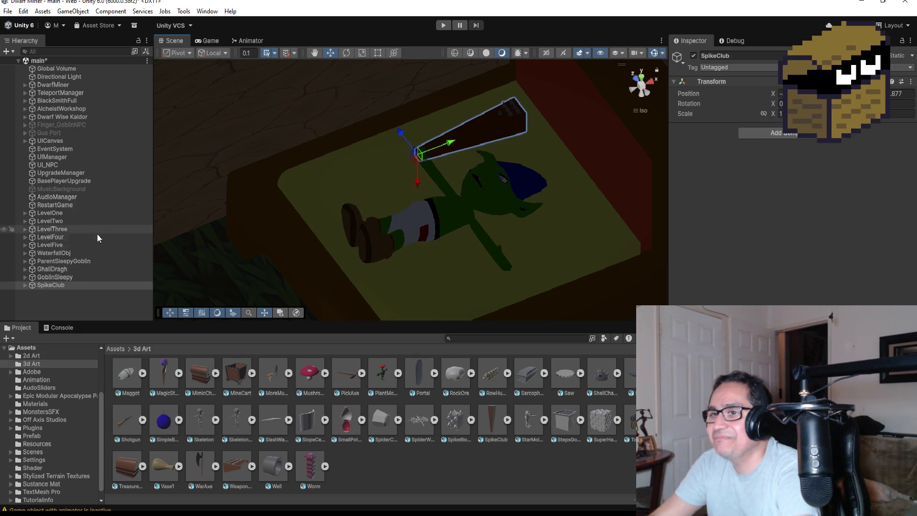
Select SpikeClub and slim it down by entering new Scale values in the Inspector.
{"action": "double_click", "coordinate": [69, 286]}
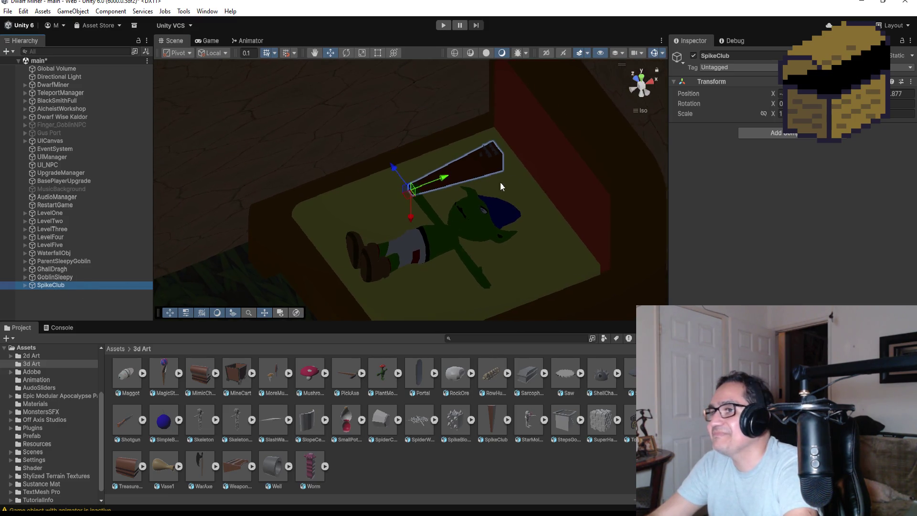
{"action": "left_click", "coordinate": [902, 104]}
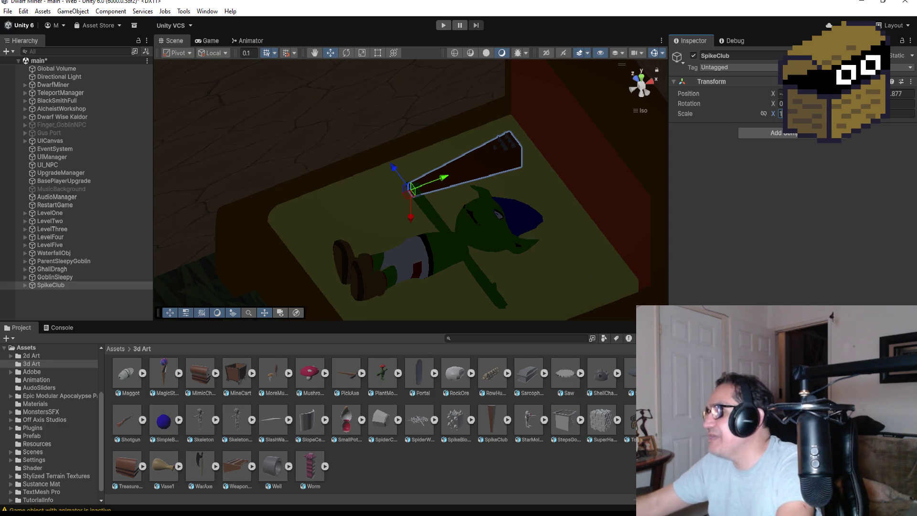
{"action": "type", "text": "0.5"}
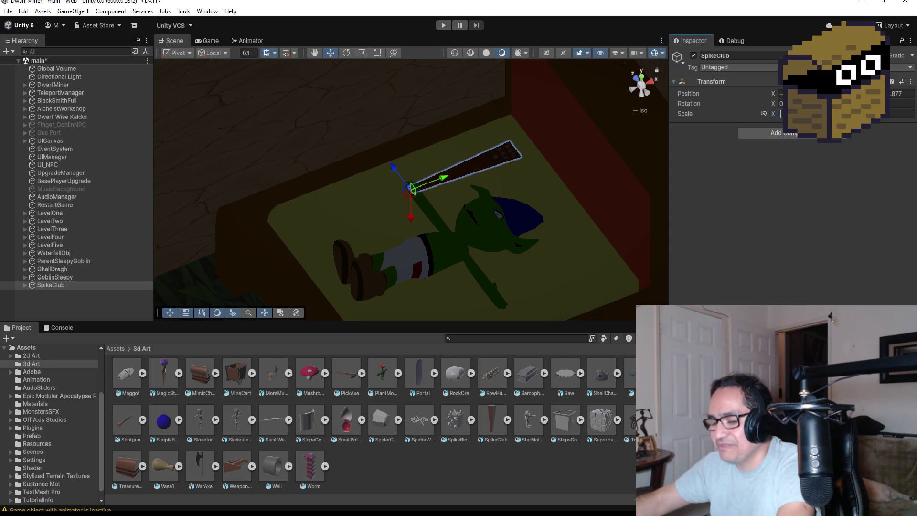
{"action": "type", "text": ".8"}
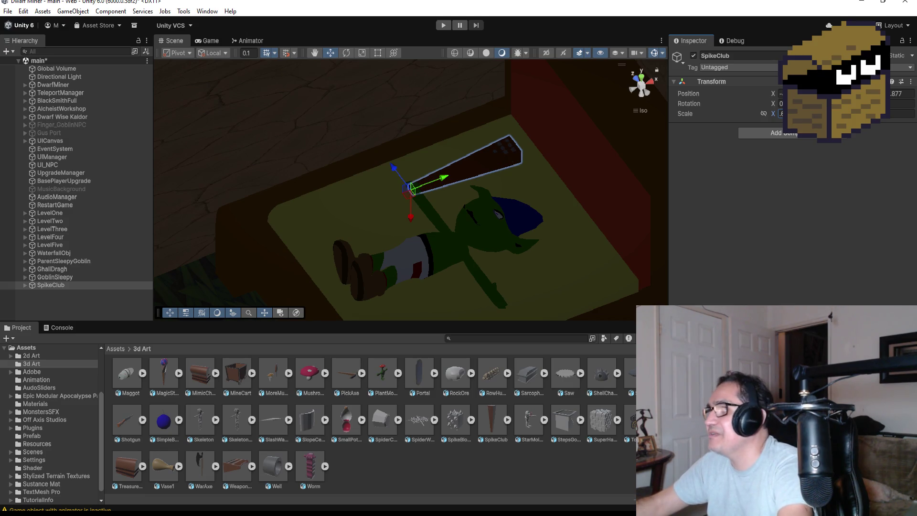
{"action": "type", "text": "0"}
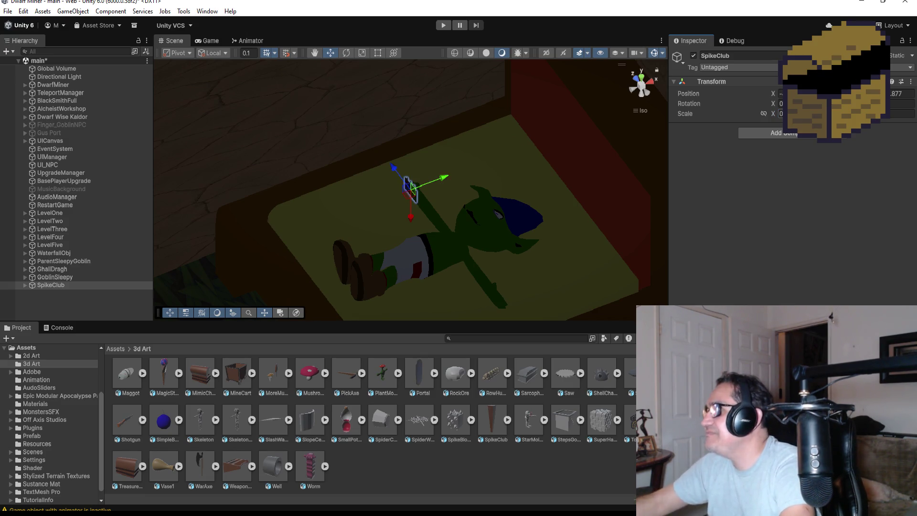
{"action": "type", "text": ".5"}
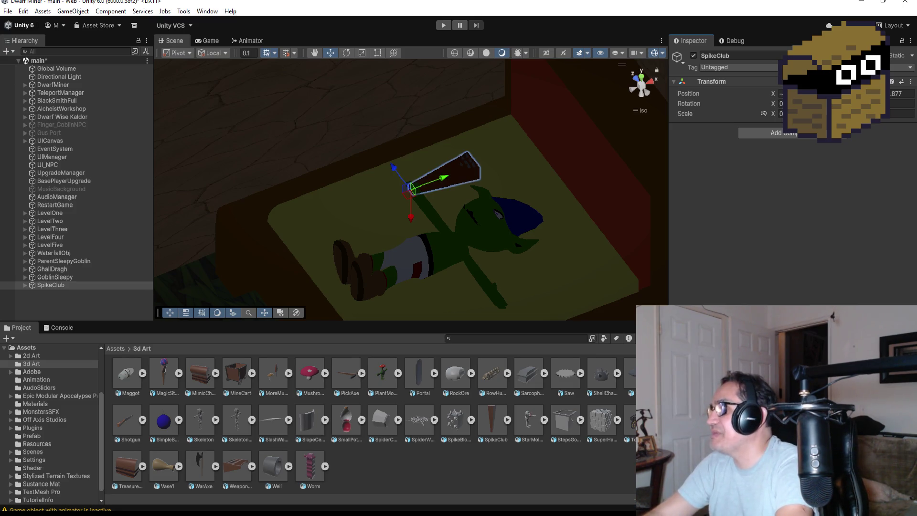
{"action": "type", "text": "0.5"}
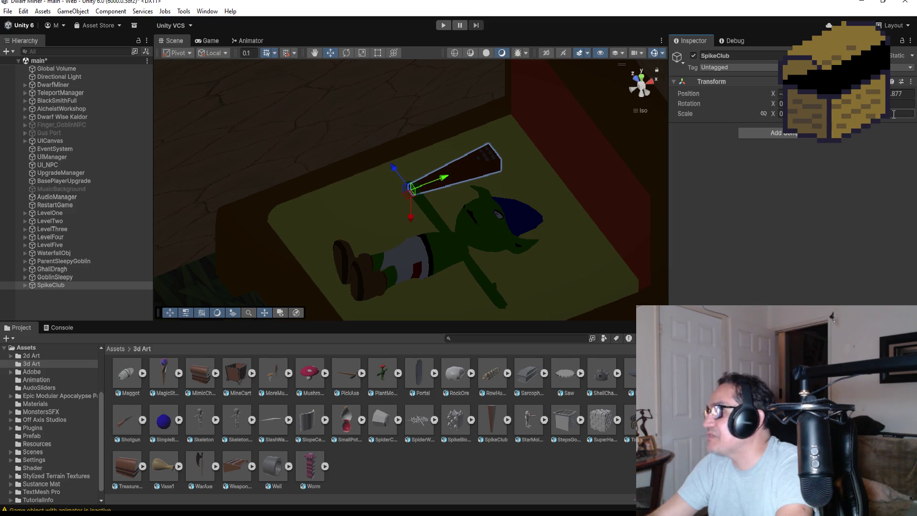
Nudge the SpikeClub slightly down-left so it sits just above the sleeping goblin.
{"action": "mouse_move", "coordinate": [485, 188]}
{"action": "left_mouse_down"}
{"action": "mouse_move", "coordinate": [513, 185]}
{"action": "mouse_move", "coordinate": [493, 241]}
{"action": "mouse_move", "coordinate": [624, 190]}
{"action": "left_mouse_up"}
{"action": "left_click_drag", "start_coordinate": [421, 179], "coordinate": [411, 186]}
{"action": "mouse_move", "coordinate": [512, 154]}
{"action": "left_mouse_down"}
{"action": "mouse_move", "coordinate": [360, 195]}
{"action": "mouse_move", "coordinate": [307, 220]}
{"action": "mouse_move", "coordinate": [497, 234]}
{"action": "mouse_move", "coordinate": [501, 221]}
{"action": "left_mouse_up"}
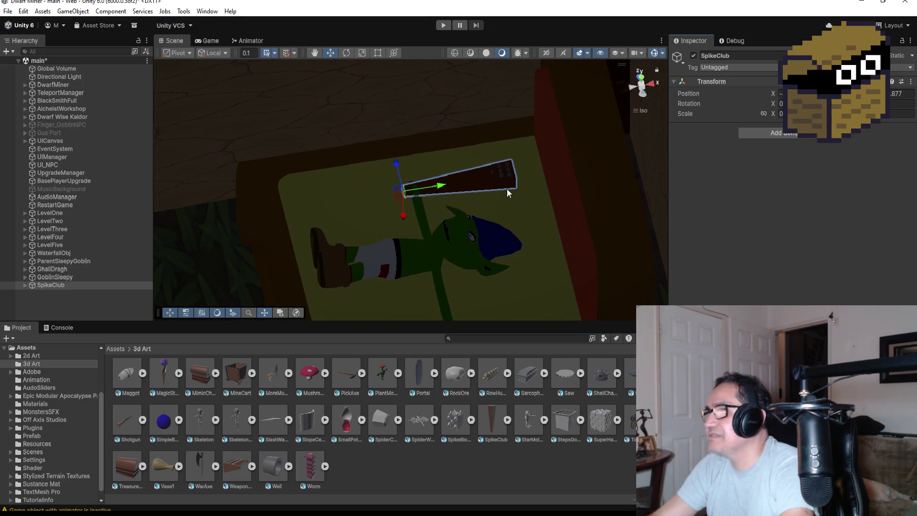
{"action": "scroll", "coordinate": [440, 223], "scroll_direction": "down", "scroll_amount": 3}
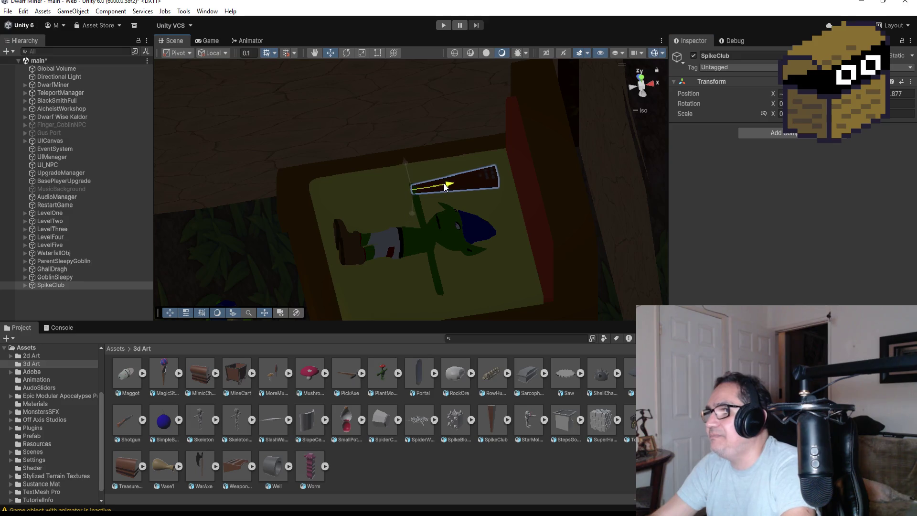
{"action": "scroll", "coordinate": [440, 210], "scroll_direction": "down", "scroll_amount": 2}
{"action": "scroll", "coordinate": [466, 248], "scroll_direction": "down", "scroll_amount": 2}
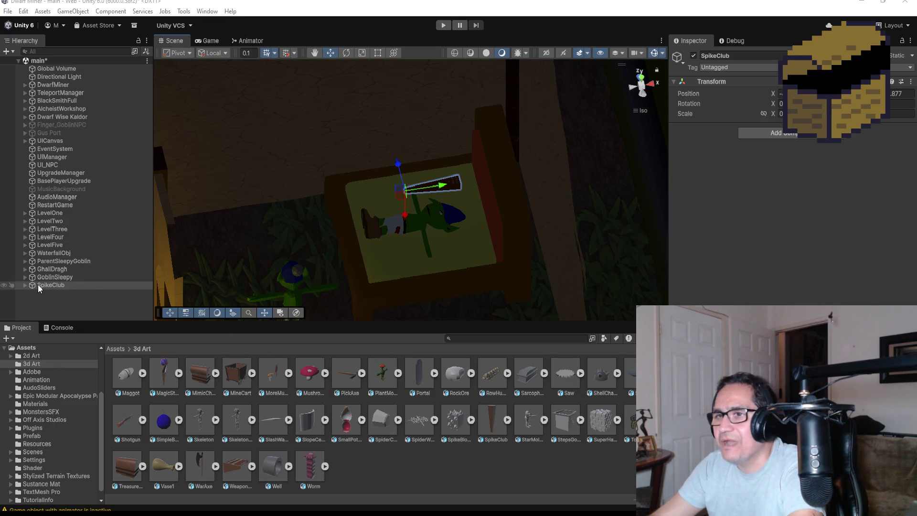
Parent SpikeClub under the wrong GoblinSleepy, check it, then move it back to top level.
{"action": "left_click_drag", "start_coordinate": [44, 285], "coordinate": [50, 276]}
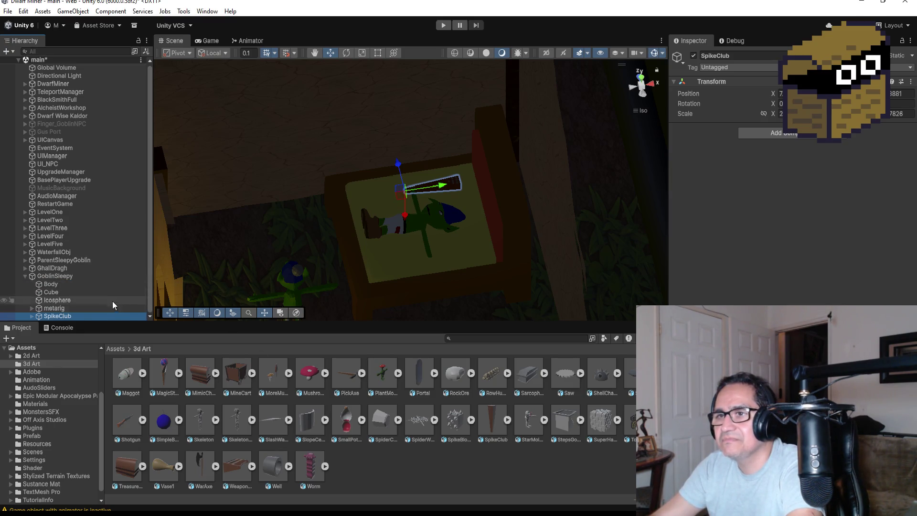
{"action": "left_click", "coordinate": [25, 277]}
{"action": "left_click", "coordinate": [77, 299]}
{"action": "left_click", "coordinate": [58, 279]}
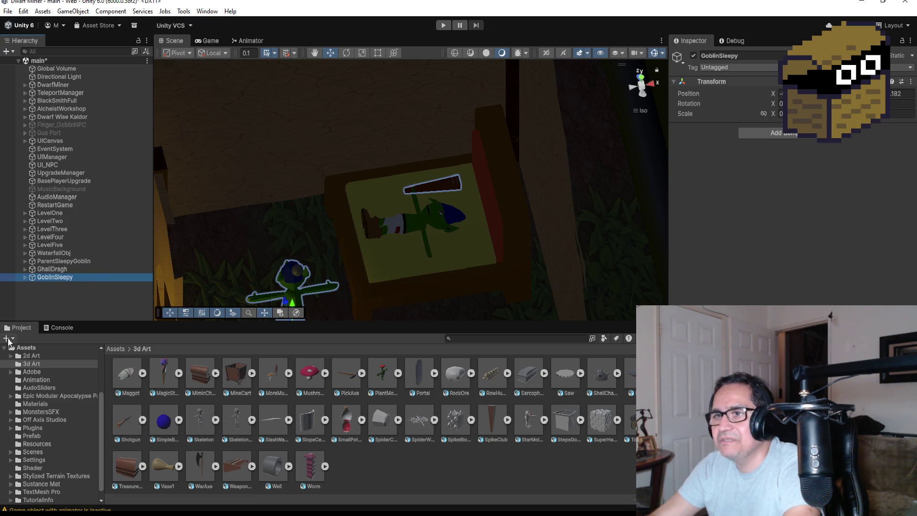
{"action": "left_click", "coordinate": [25, 278]}
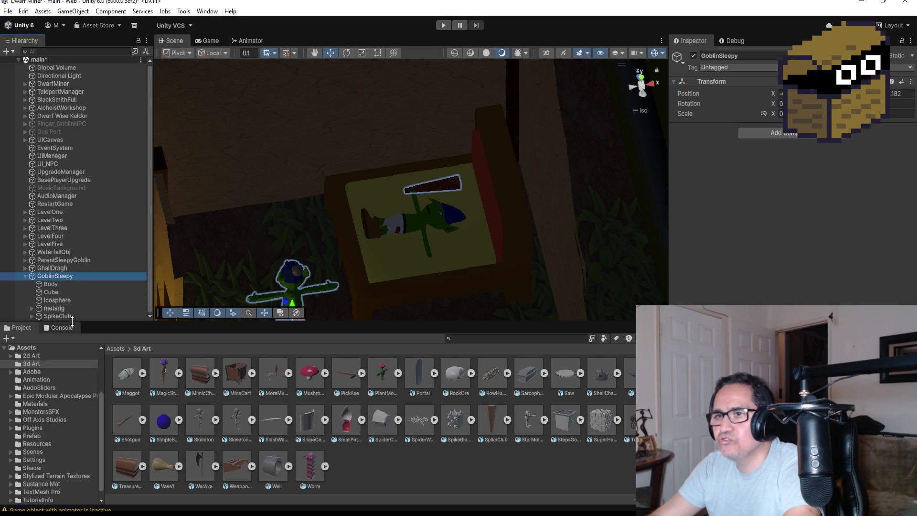
{"action": "left_click_drag", "start_coordinate": [67, 316], "coordinate": [67, 272]}
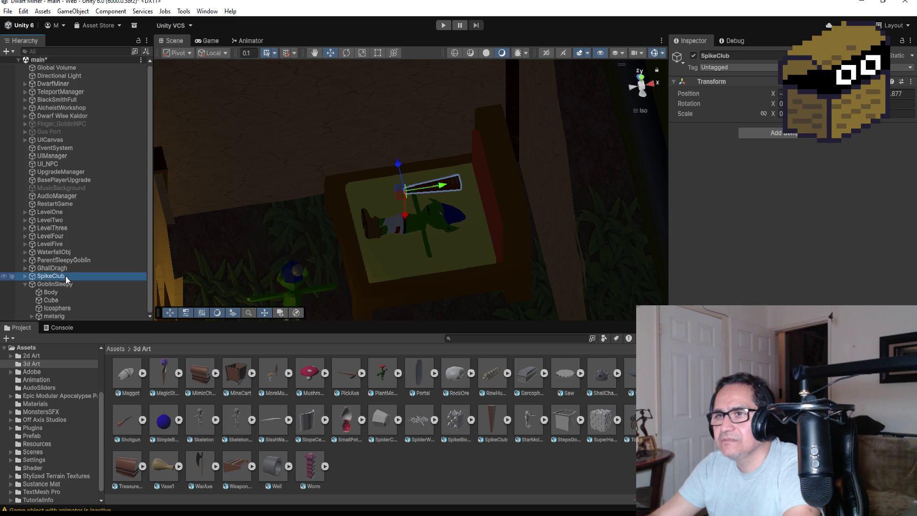
Parent SpikeClub to the GoblinSleepy inside ParentSleepyGoblin, then collapse that goblin's children.
{"action": "left_click", "coordinate": [26, 260]}
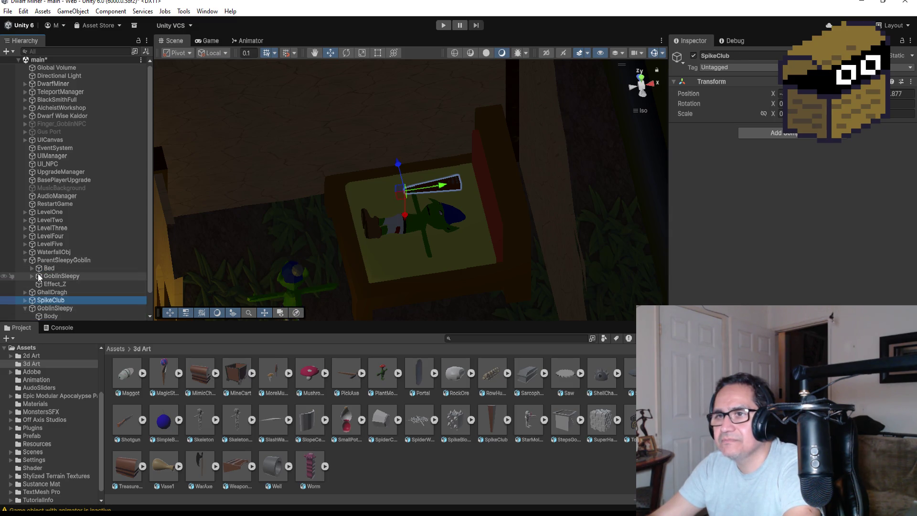
{"action": "left_click", "coordinate": [32, 276]}
{"action": "scroll", "coordinate": [48, 282], "scroll_direction": "down", "scroll_amount": 3}
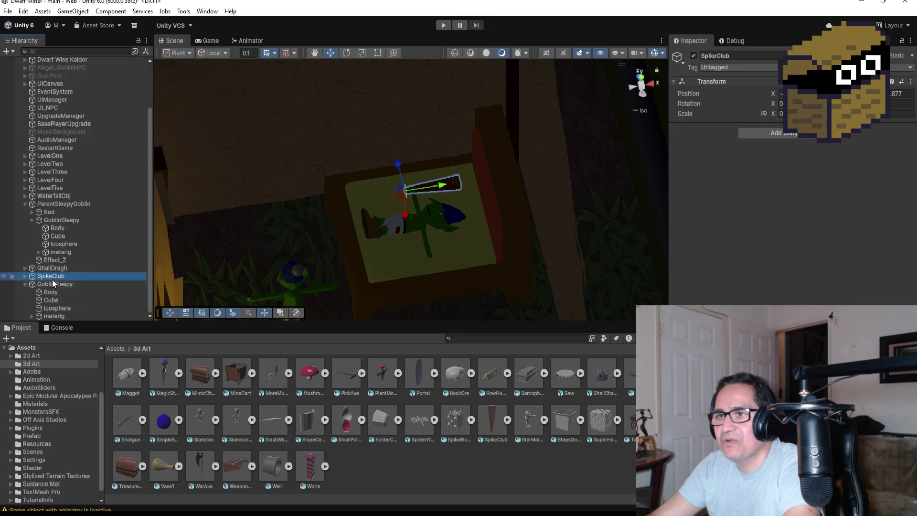
{"action": "mouse_move", "coordinate": [58, 262]}
{"action": "left_mouse_down"}
{"action": "mouse_move", "coordinate": [62, 239]}
{"action": "mouse_move", "coordinate": [46, 236]}
{"action": "left_mouse_up"}
{"action": "left_click", "coordinate": [40, 221]}
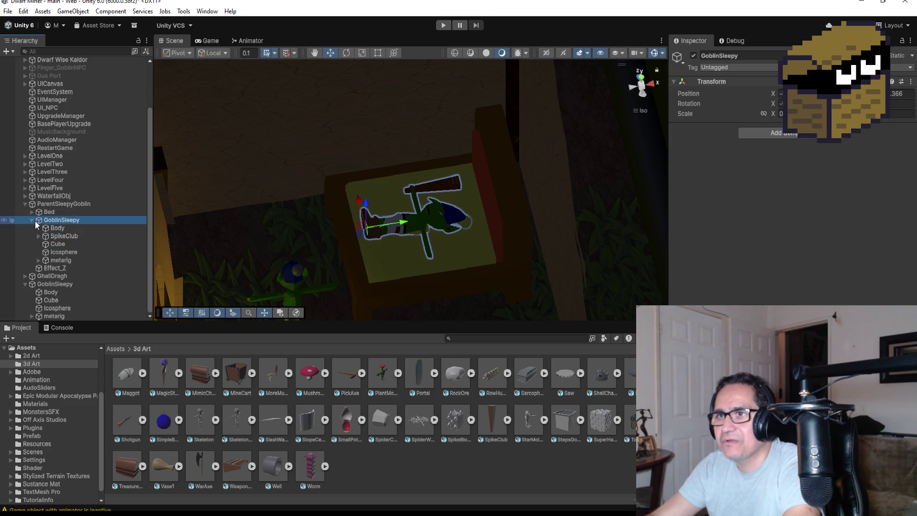
{"action": "left_click", "coordinate": [32, 220]}
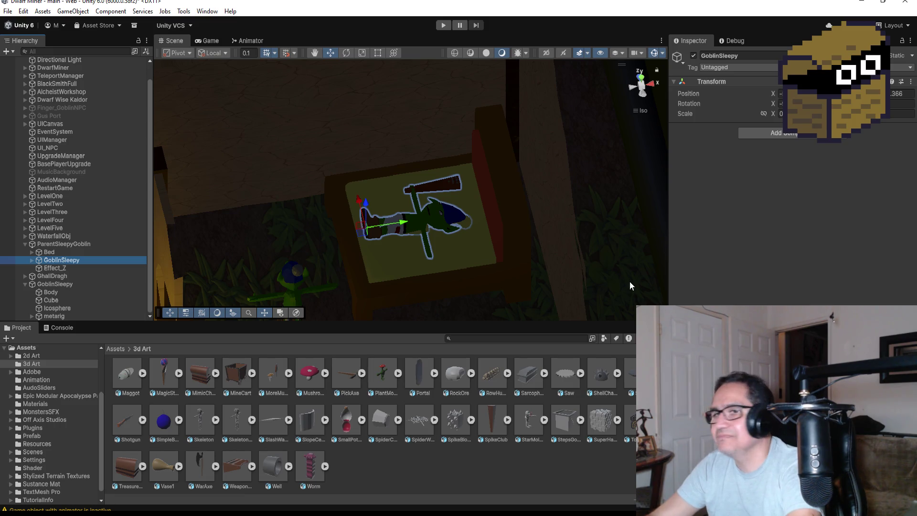
Add a Box Collider to the sleeping GoblinSleepy, mark it as a trigger, and enable bounds editing.
{"action": "left_click", "coordinate": [784, 136]}
{"action": "type", "text": "box"}
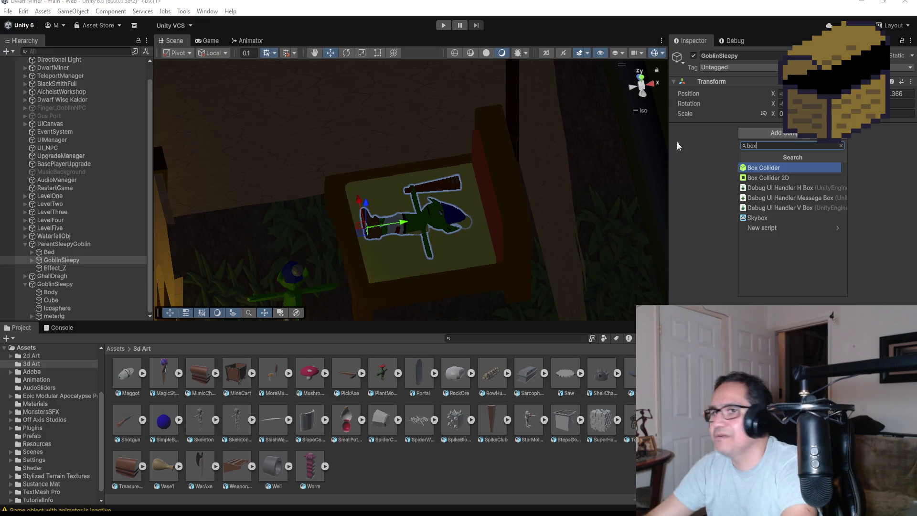
{"action": "key", "text": "Escape"}
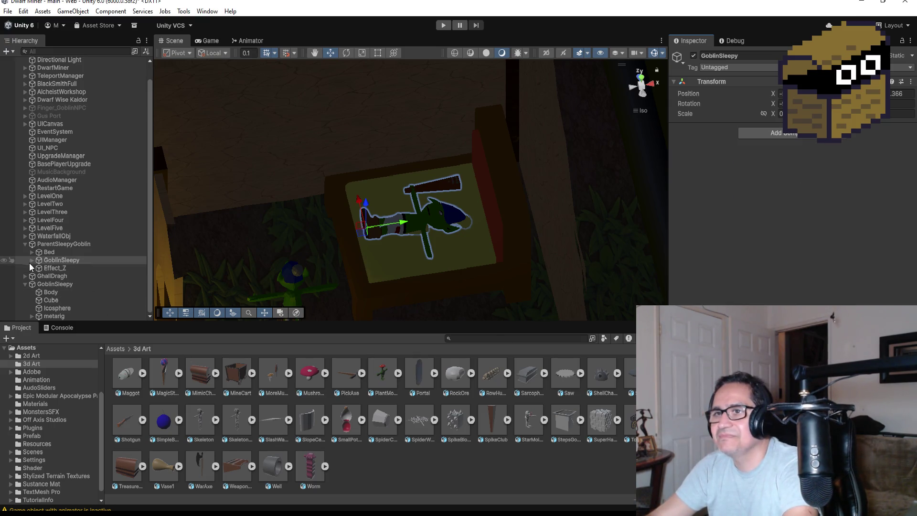
{"action": "left_click", "coordinate": [31, 259]}
{"action": "left_click", "coordinate": [70, 268]}
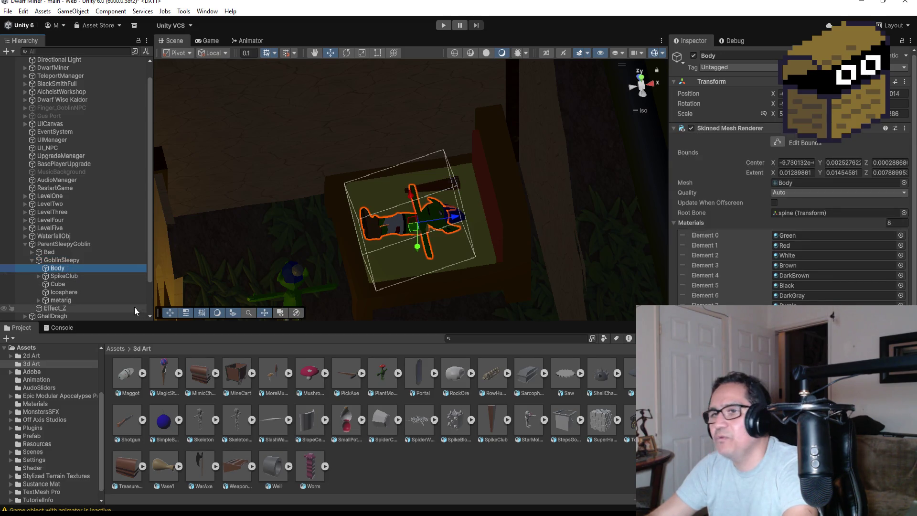
{"action": "left_click", "coordinate": [61, 260]}
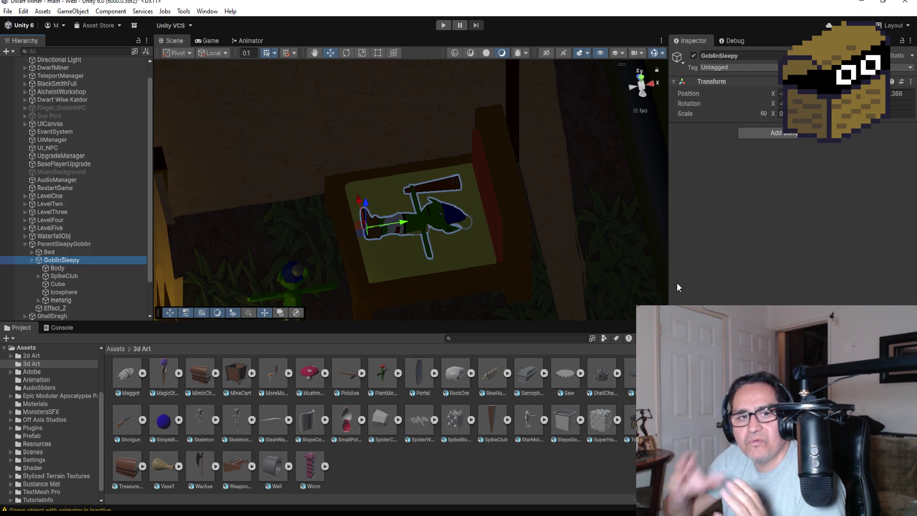
{"action": "left_click", "coordinate": [785, 133]}
{"action": "type", "text": "box"}
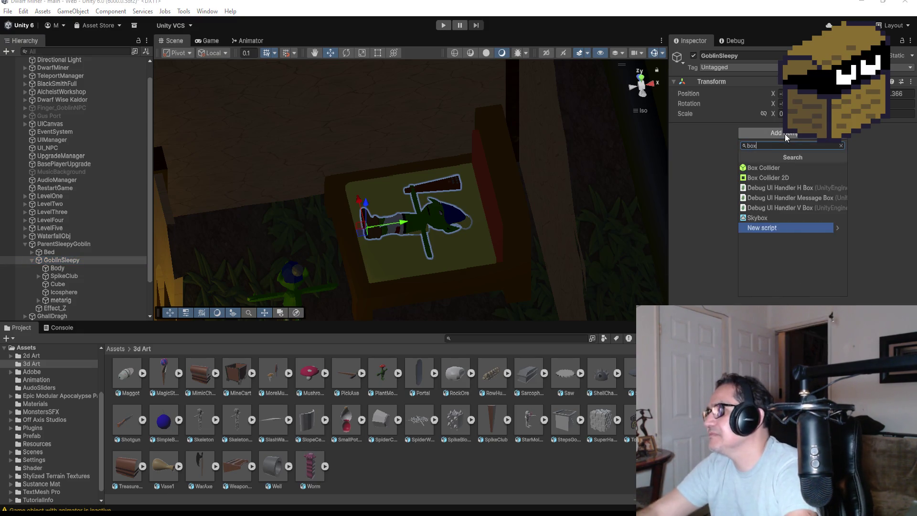
{"action": "left_click", "coordinate": [765, 166]}
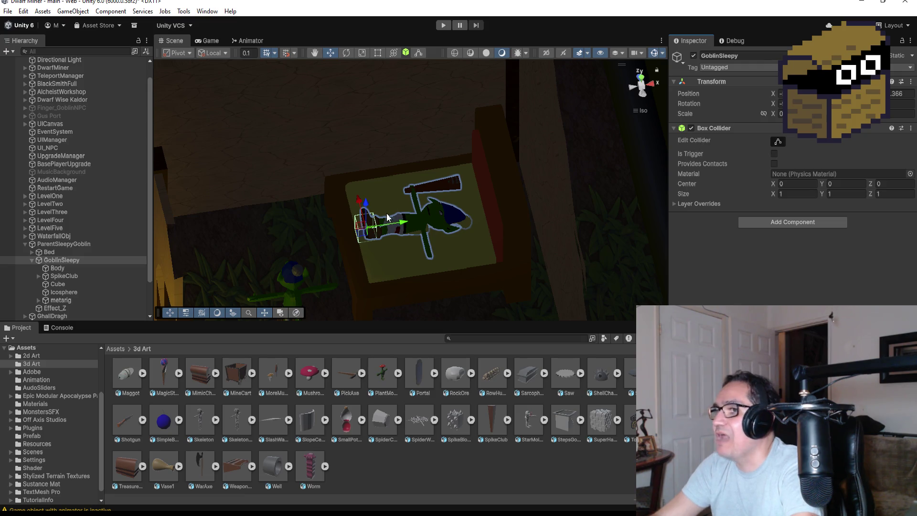
{"action": "left_click", "coordinate": [774, 154]}
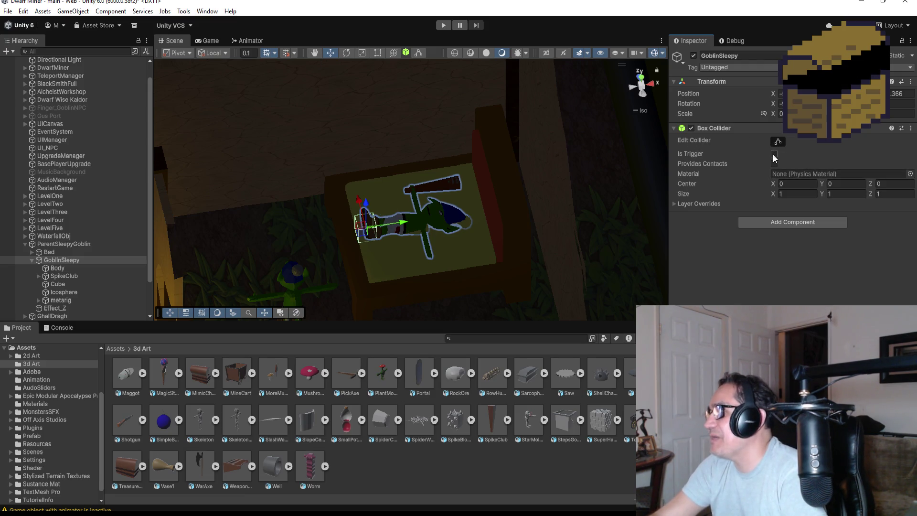
{"action": "left_click", "coordinate": [778, 141]}
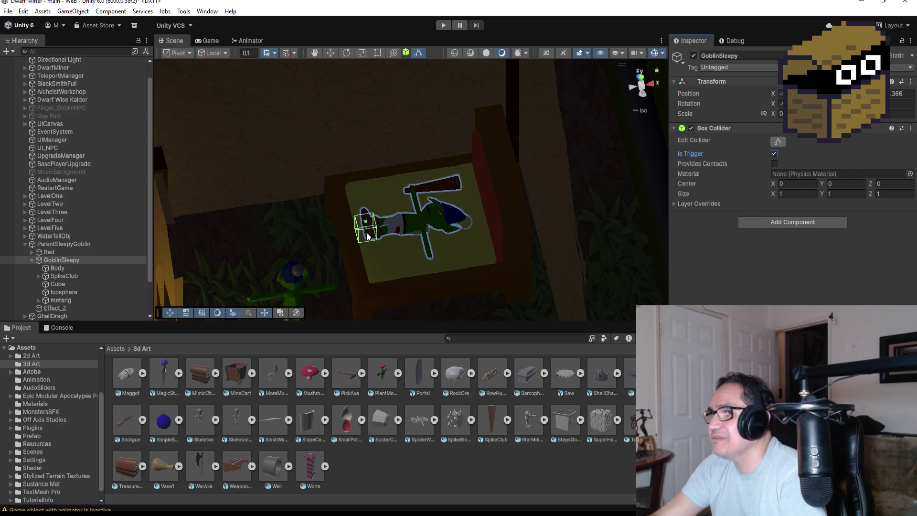
Stretch the trigger collider over the bed to about 10.41 × 11.32 × 1.
{"action": "mouse_move", "coordinate": [366, 240]}
{"action": "left_mouse_down"}
{"action": "mouse_move", "coordinate": [402, 293]}
{"action": "mouse_move", "coordinate": [430, 303]}
{"action": "mouse_move", "coordinate": [406, 249]}
{"action": "mouse_move", "coordinate": [380, 232]}
{"action": "mouse_move", "coordinate": [318, 241]}
{"action": "left_mouse_up"}
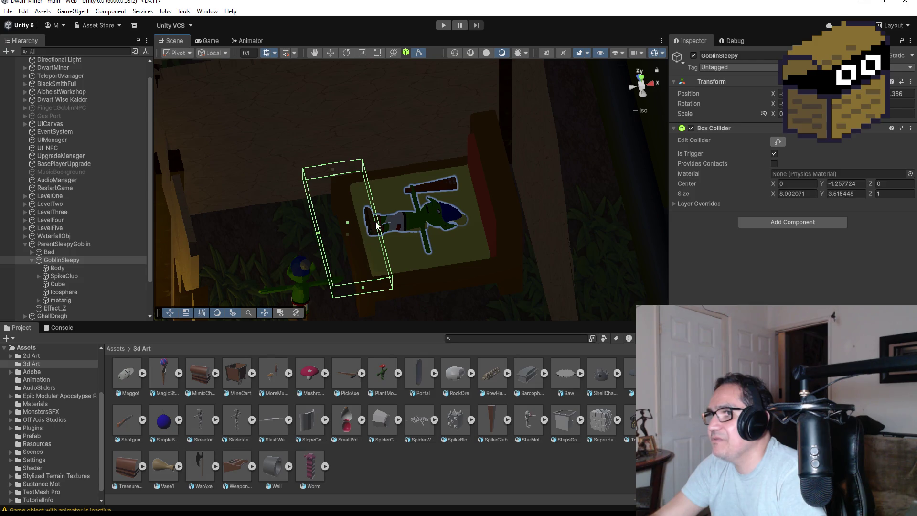
{"action": "mouse_move", "coordinate": [363, 290]}
{"action": "left_mouse_down"}
{"action": "mouse_move", "coordinate": [369, 303]}
{"action": "mouse_move", "coordinate": [420, 262]}
{"action": "left_mouse_up"}
{"action": "left_click", "coordinate": [650, 83]}
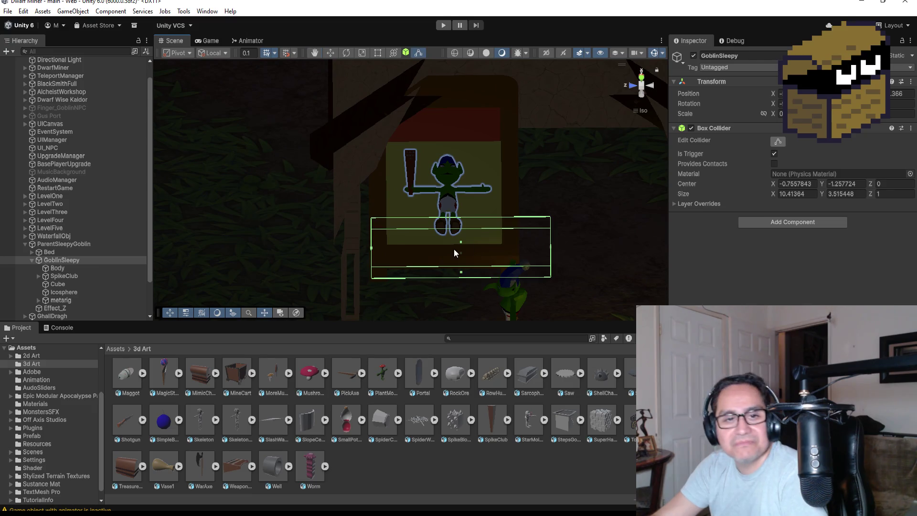
{"action": "mouse_move", "coordinate": [467, 228]}
{"action": "left_mouse_down"}
{"action": "mouse_move", "coordinate": [419, 244]}
{"action": "mouse_move", "coordinate": [475, 215]}
{"action": "mouse_move", "coordinate": [513, 208]}
{"action": "mouse_move", "coordinate": [519, 221]}
{"action": "left_mouse_up"}
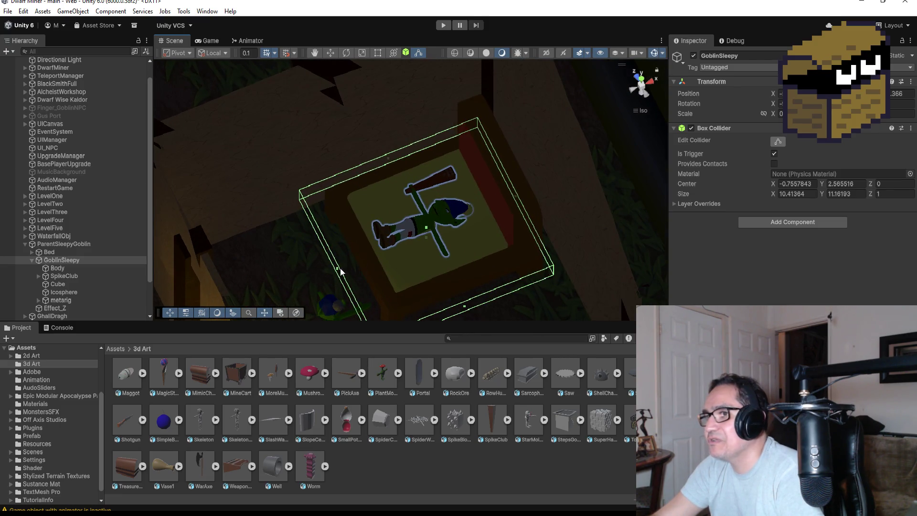
{"action": "left_click_drag", "start_coordinate": [337, 271], "coordinate": [334, 273]}
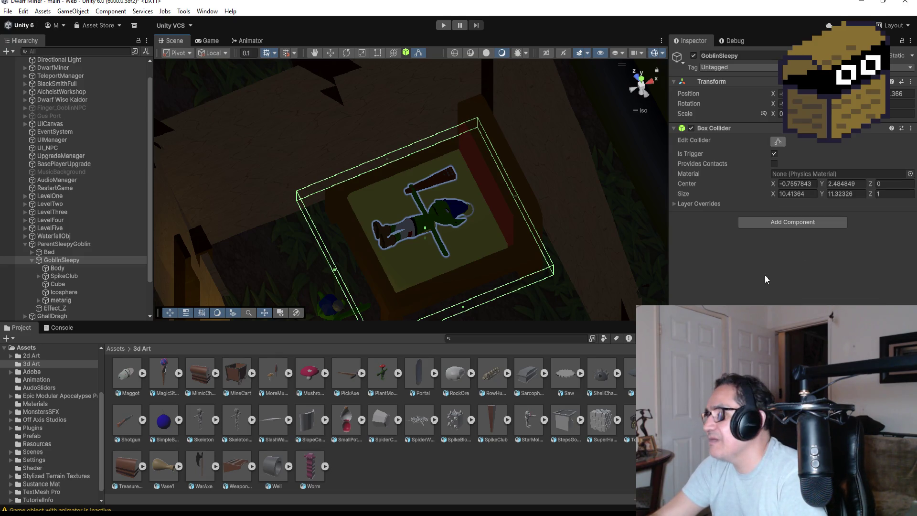
{"action": "left_click_drag", "start_coordinate": [552, 273], "coordinate": [644, 193]}
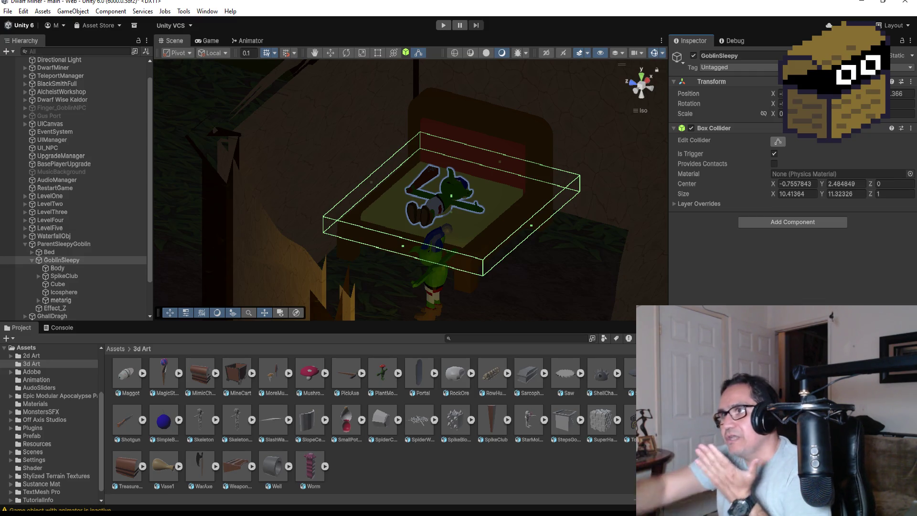
Select the standing GoblinSleepy, frame it, and drag it along X beside the brazier.
{"action": "left_click", "coordinate": [437, 280]}
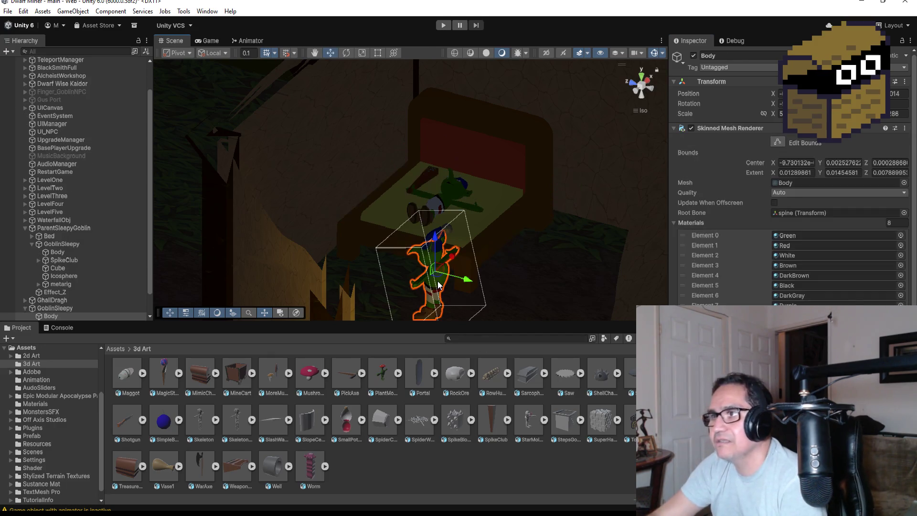
{"action": "scroll", "coordinate": [60, 302], "scroll_direction": "down", "scroll_amount": 2}
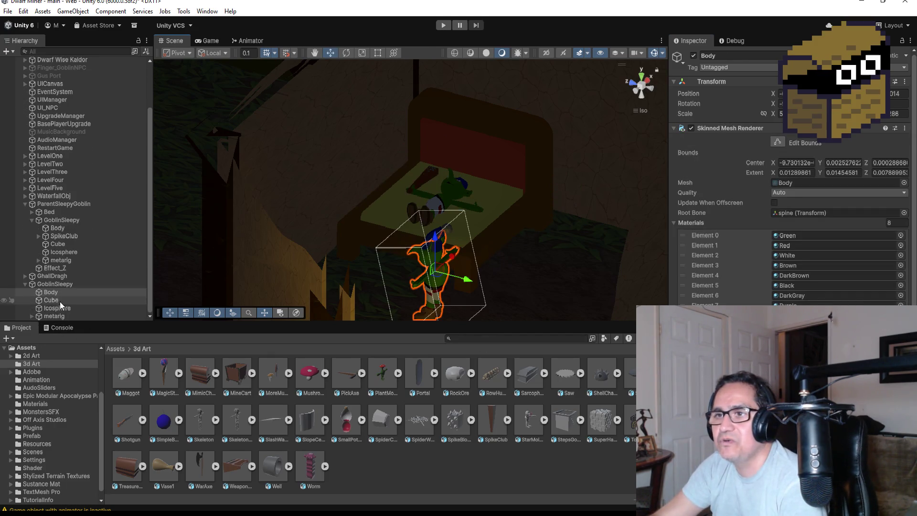
{"action": "left_click", "coordinate": [59, 284]}
{"action": "left_click", "coordinate": [24, 284]}
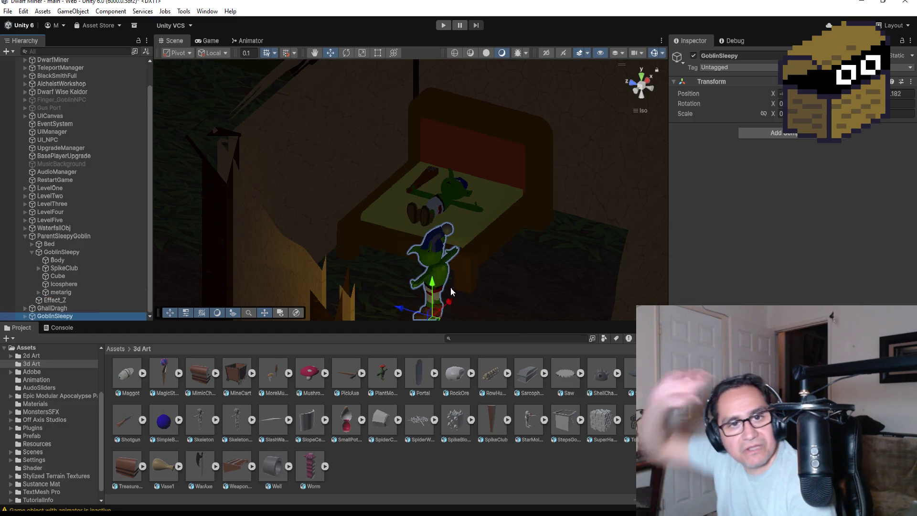
{"action": "key", "text": "f"}
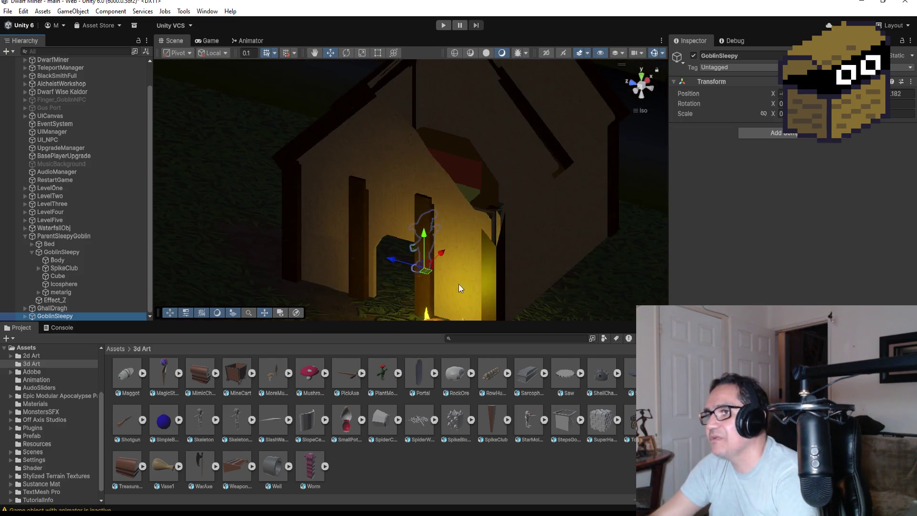
{"action": "left_click_drag", "start_coordinate": [439, 227], "coordinate": [397, 271]}
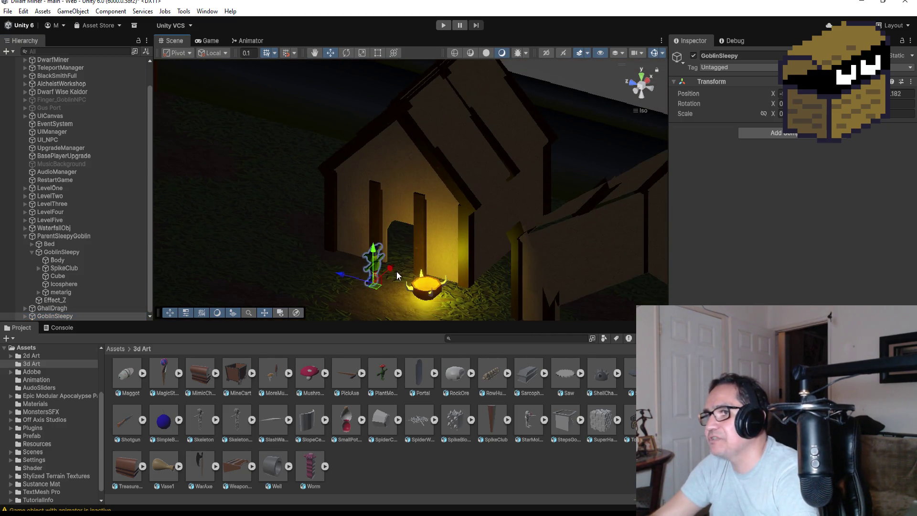
Check the goblin's new spot next to the brazier from front, top and angled views.
{"action": "key", "text": "f"}
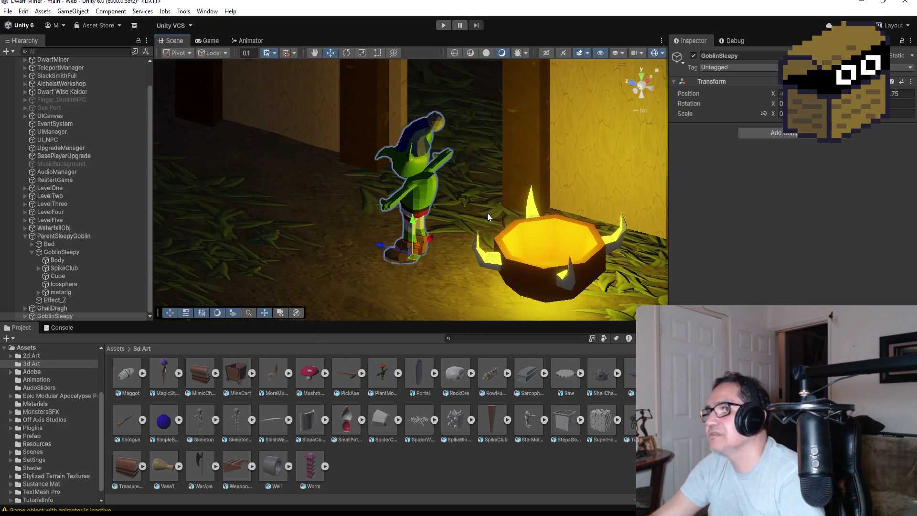
{"action": "mouse_move", "coordinate": [487, 213]}
{"action": "left_mouse_down"}
{"action": "mouse_move", "coordinate": [668, 189]}
{"action": "mouse_move", "coordinate": [549, 177]}
{"action": "mouse_move", "coordinate": [449, 134]}
{"action": "left_mouse_up"}
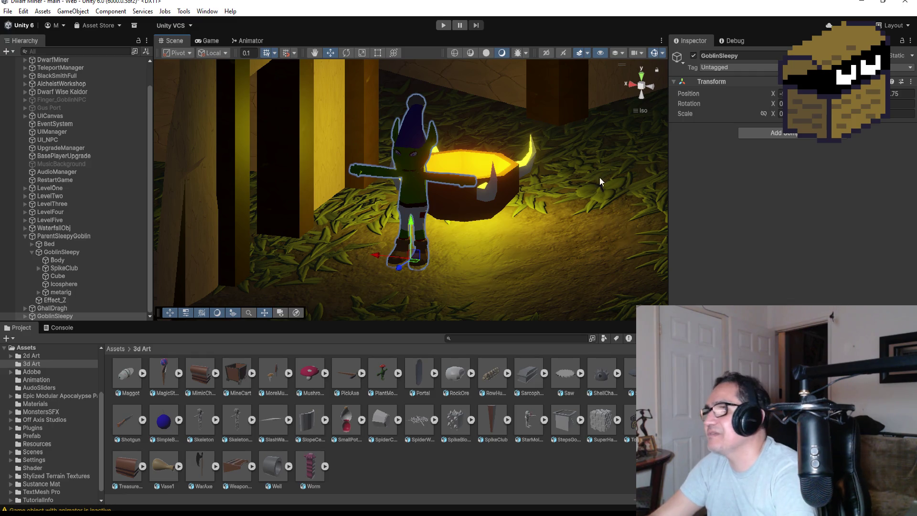
{"action": "left_click", "coordinate": [643, 78]}
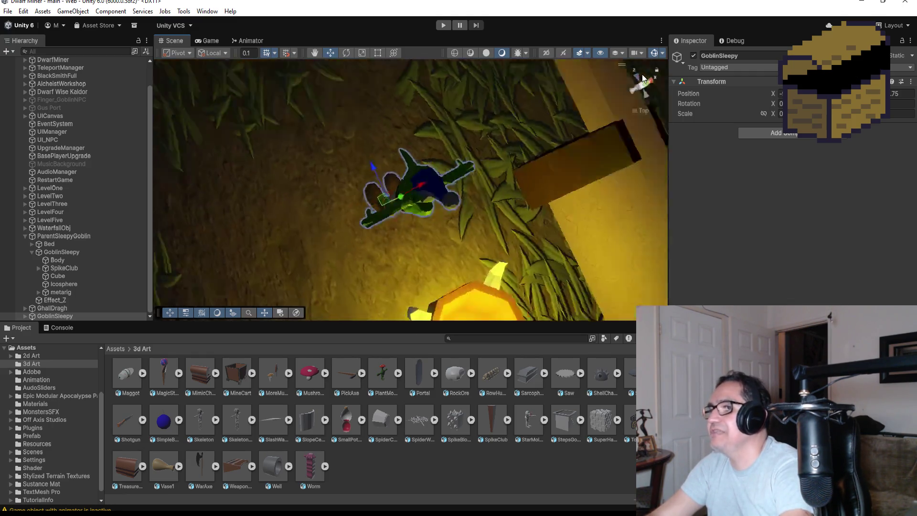
{"action": "left_click_drag", "start_coordinate": [459, 221], "coordinate": [434, 131]}
{"action": "left_click", "coordinate": [407, 130]}
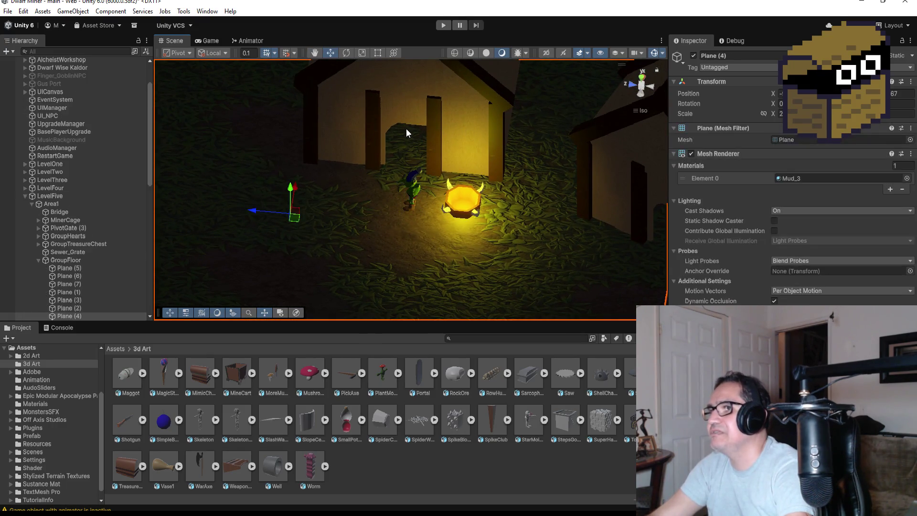
Frame the hut's Tarp roof and zoom through it to see the sleeping goblin.
{"action": "left_click", "coordinate": [402, 114]}
{"action": "key", "text": "f"}
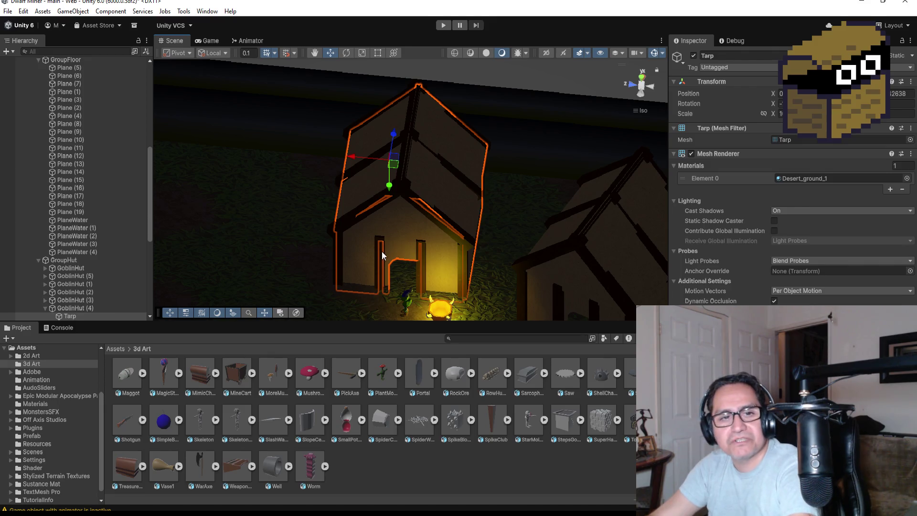
{"action": "scroll", "coordinate": [376, 274], "scroll_direction": "up", "scroll_amount": 6}
{"action": "scroll", "coordinate": [410, 281], "scroll_direction": "up", "scroll_amount": 5}
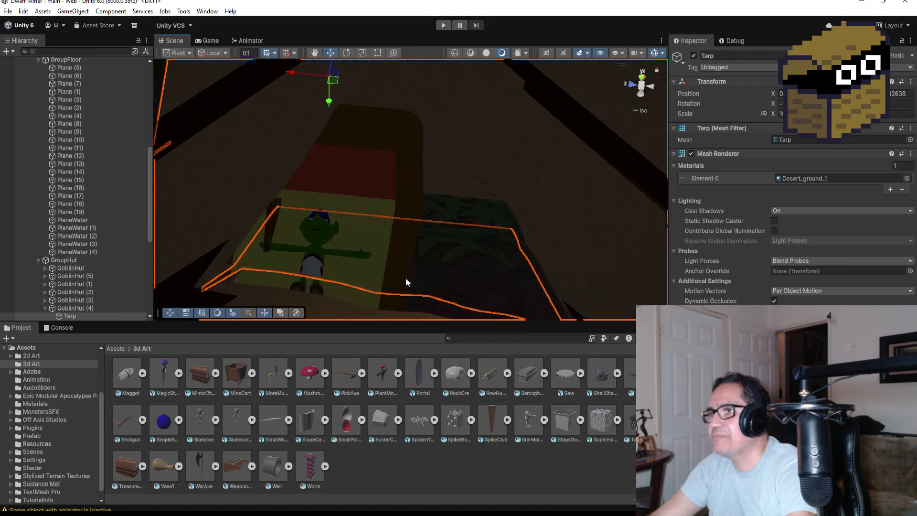
{"action": "mouse_move", "coordinate": [366, 276]}
{"action": "left_mouse_down"}
{"action": "mouse_move", "coordinate": [365, 211]}
{"action": "mouse_move", "coordinate": [348, 311]}
{"action": "left_mouse_up"}
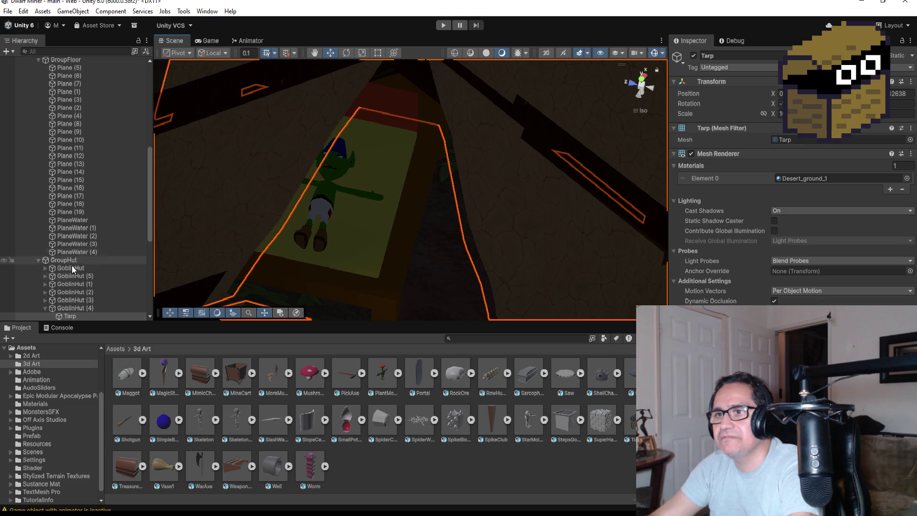
Collapse the GroupHut and GroupEnemies groups in the Hierarchy.
{"action": "left_click", "coordinate": [39, 259]}
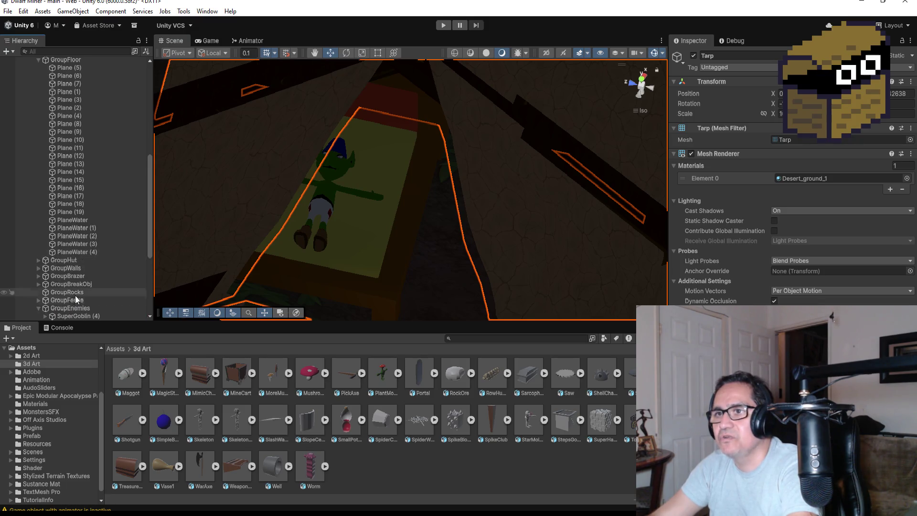
{"action": "scroll", "coordinate": [76, 291], "scroll_direction": "down", "scroll_amount": 5}
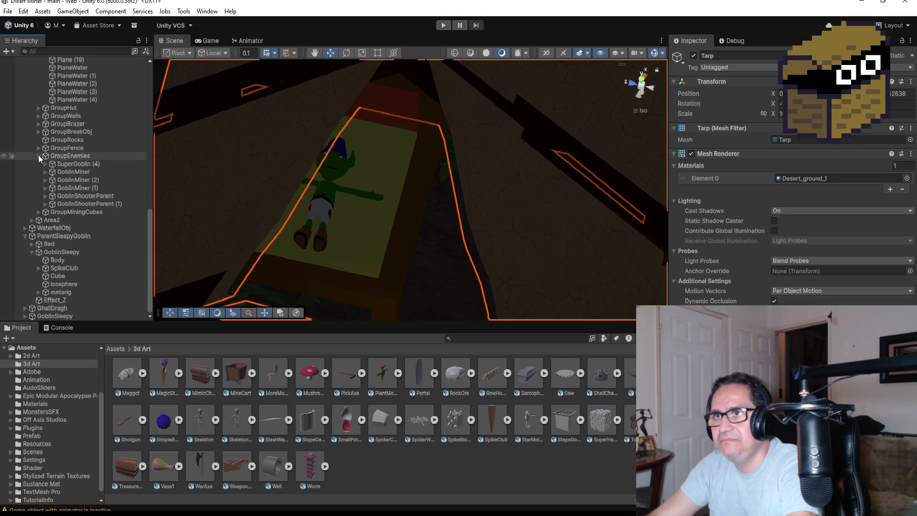
{"action": "left_click", "coordinate": [71, 211]}
{"action": "left_click", "coordinate": [81, 197]}
{"action": "left_click", "coordinate": [81, 204]}
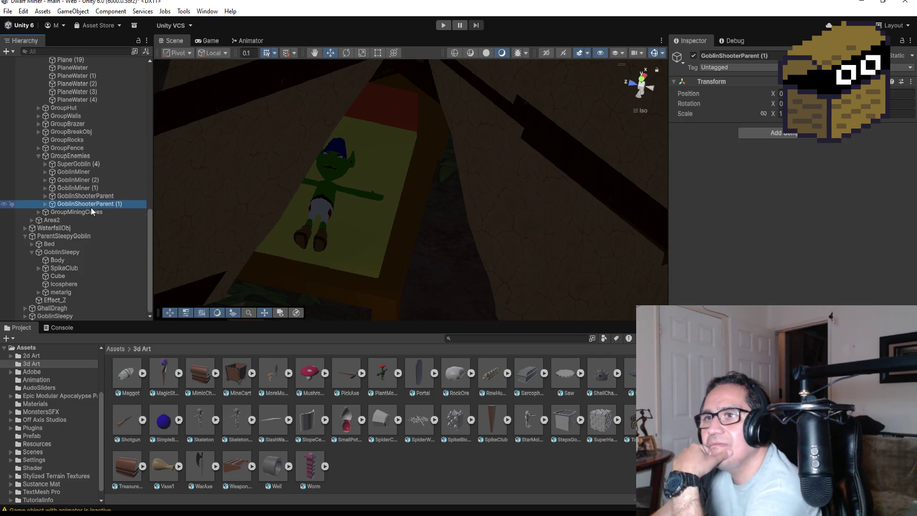
{"action": "left_click", "coordinate": [39, 157]}
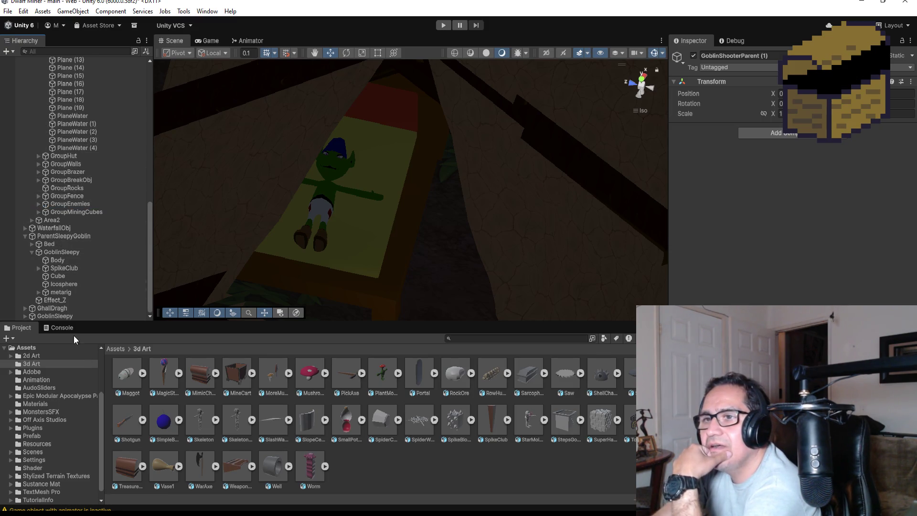
Select the sleeping GoblinSleepy under ParentSleepyGoblin with its children collapsed.
{"action": "left_click", "coordinate": [45, 252]}
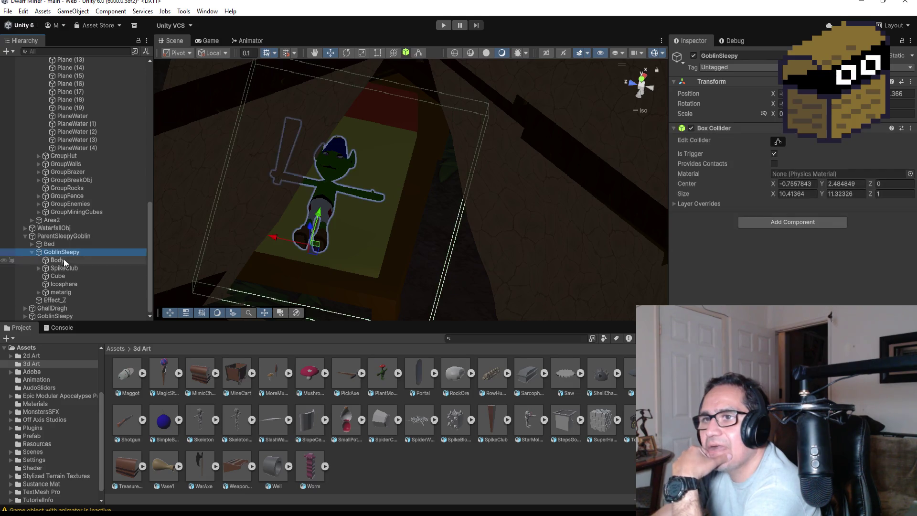
{"action": "left_click", "coordinate": [33, 253]}
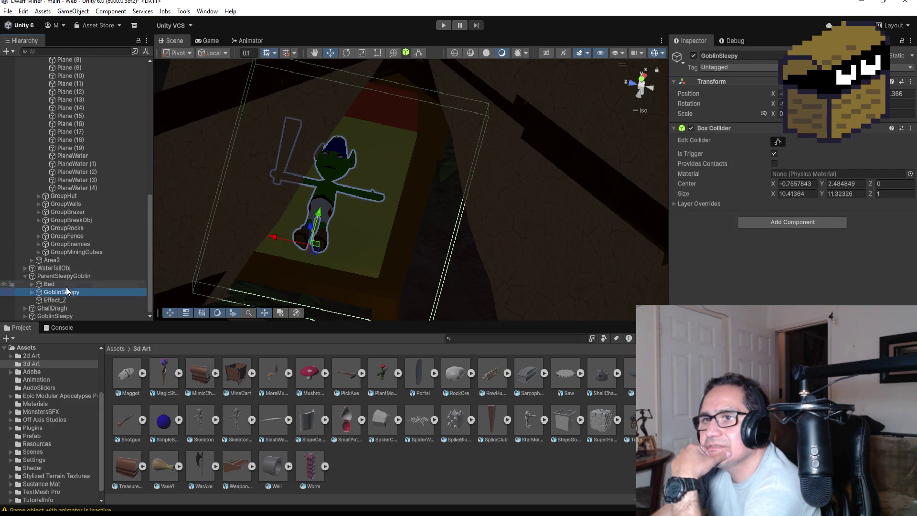
{"action": "left_click", "coordinate": [65, 317]}
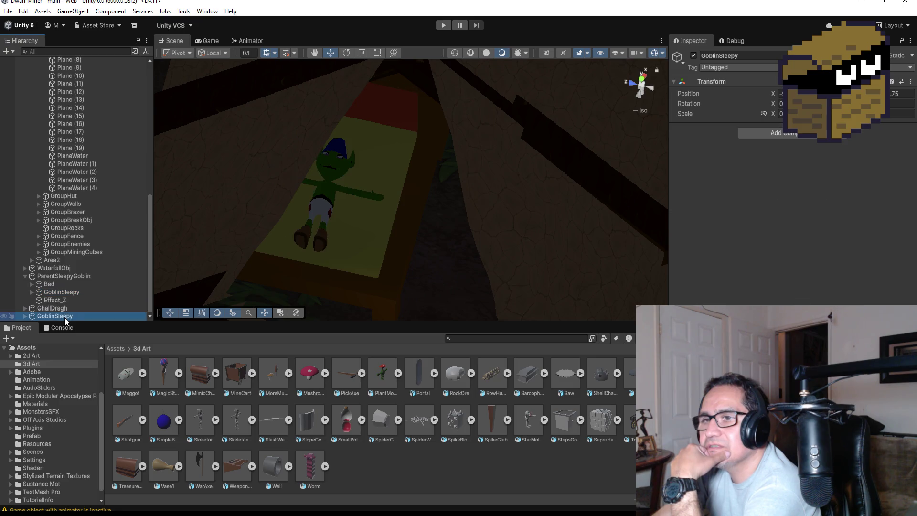
{"action": "left_click", "coordinate": [73, 293]}
{"action": "left_click", "coordinate": [767, 59]}
Rename the sleeping goblin object to GoblinSleepyObj.
{"action": "left_click", "coordinate": [767, 61]}
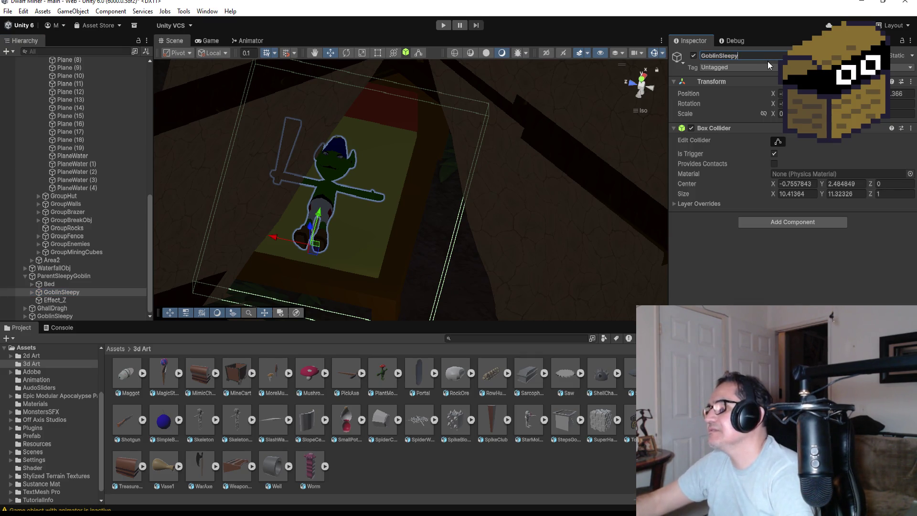
{"action": "type", "text": "Obj"}
{"action": "key", "text": "Return"}
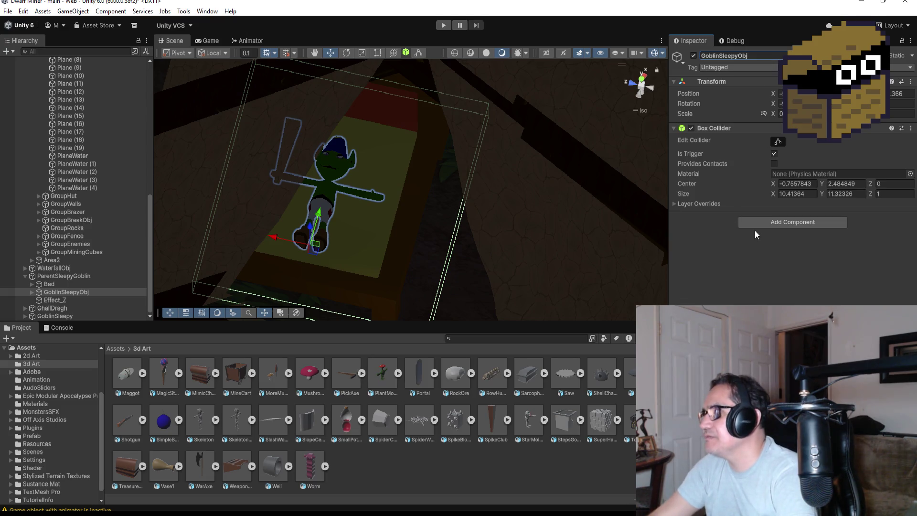
Create and attach a new TriggerWakeGoblin script, opening it in Visual Studio.
{"action": "left_click", "coordinate": [759, 227]}
{"action": "type", "text": "Tr"}
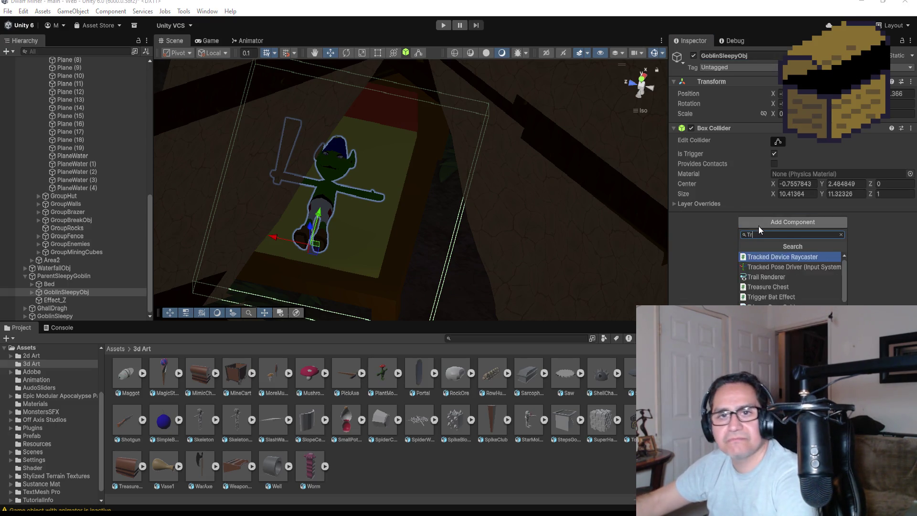
{"action": "type", "text": "igger"}
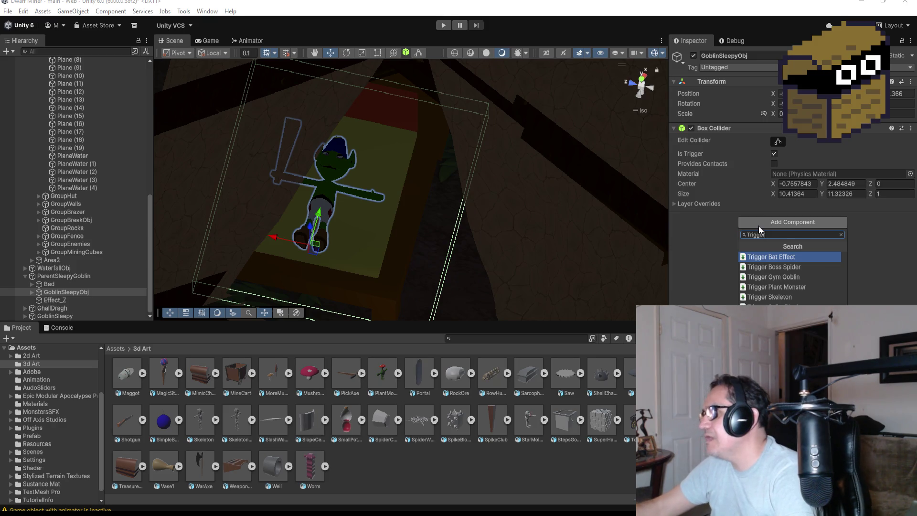
{"action": "type", "text": "WakeGob"}
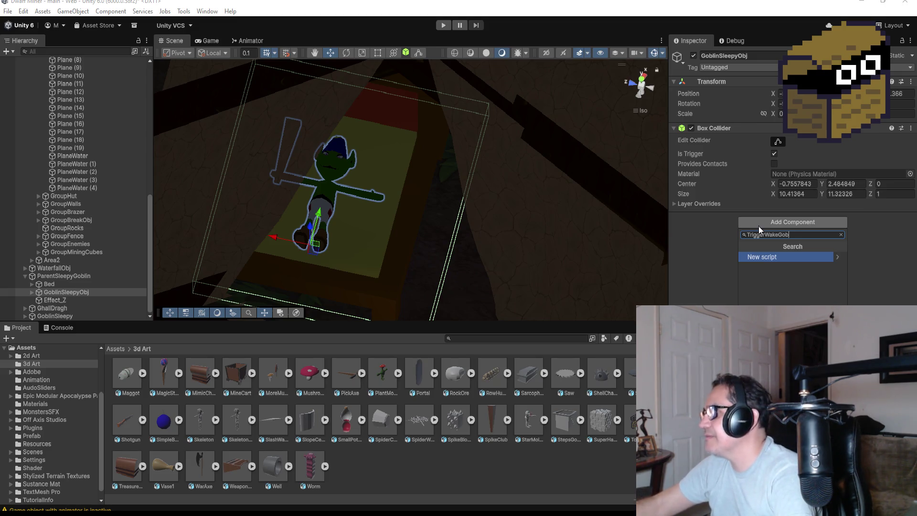
{"action": "type", "text": "lin"}
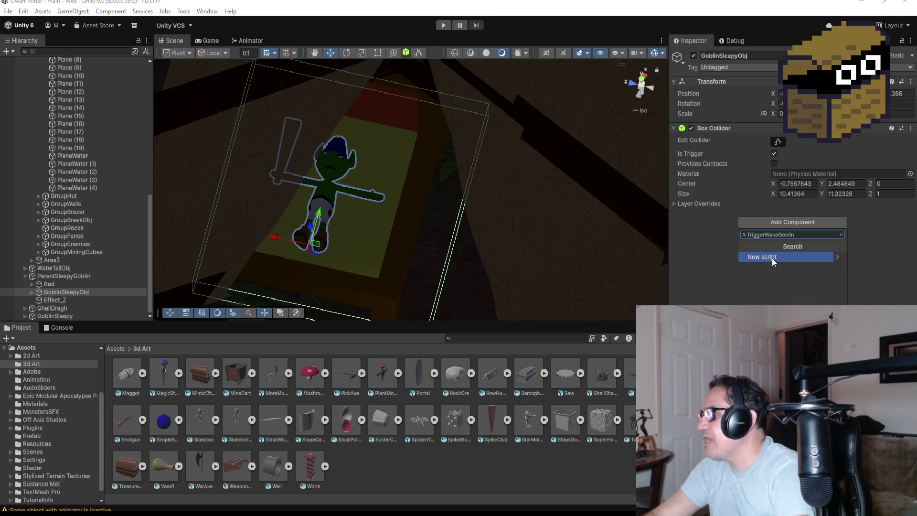
{"action": "left_click", "coordinate": [771, 257]}
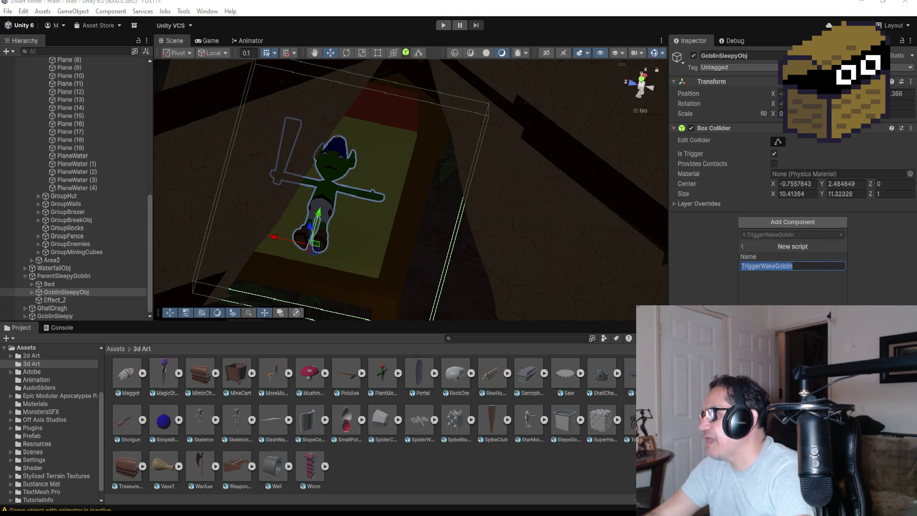
{"action": "key", "text": "Return"}
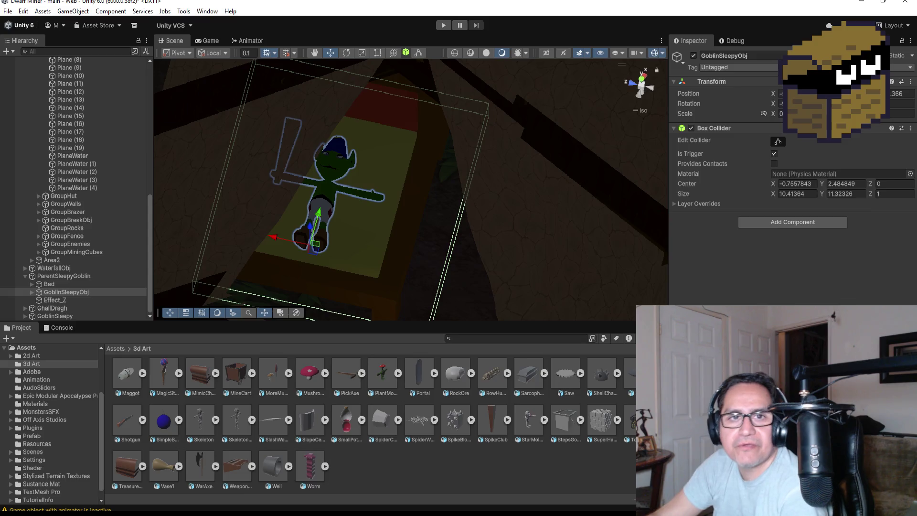
{"action": "key", "text": "alt+Tab"}
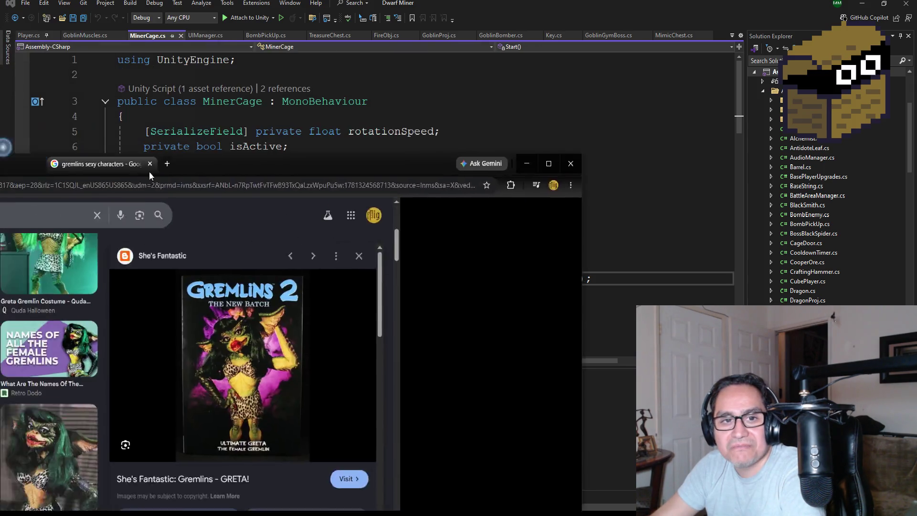
{"action": "mouse_move", "coordinate": [149, 171]}
{"action": "left_mouse_down"}
{"action": "mouse_move", "coordinate": [374, 76]}
{"action": "mouse_move", "coordinate": [400, 2]}
{"action": "left_mouse_up"}
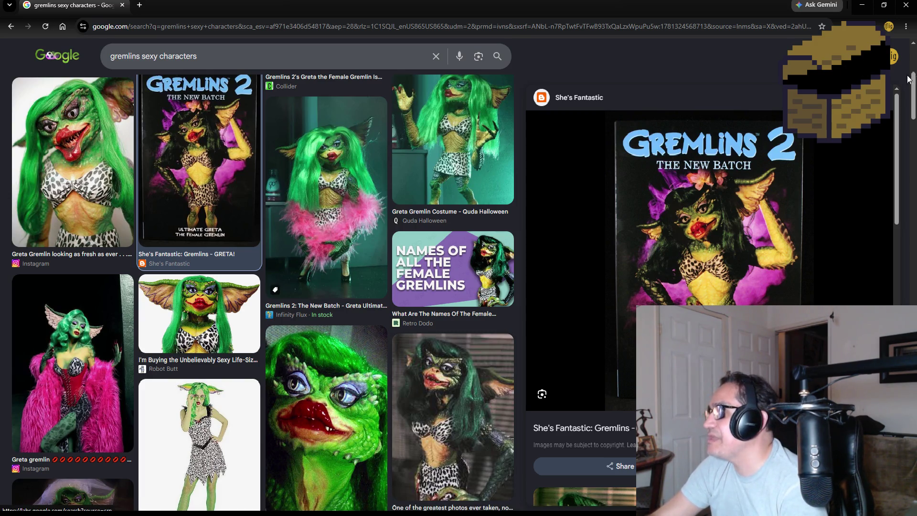
{"action": "left_click", "coordinate": [908, 12]}
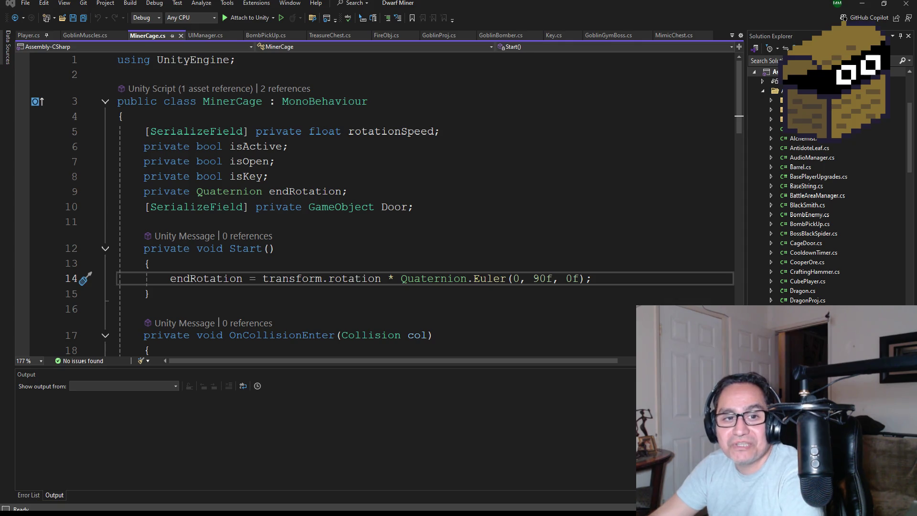
{"action": "scroll", "coordinate": [318, 269], "scroll_direction": "down", "scroll_amount": 2}
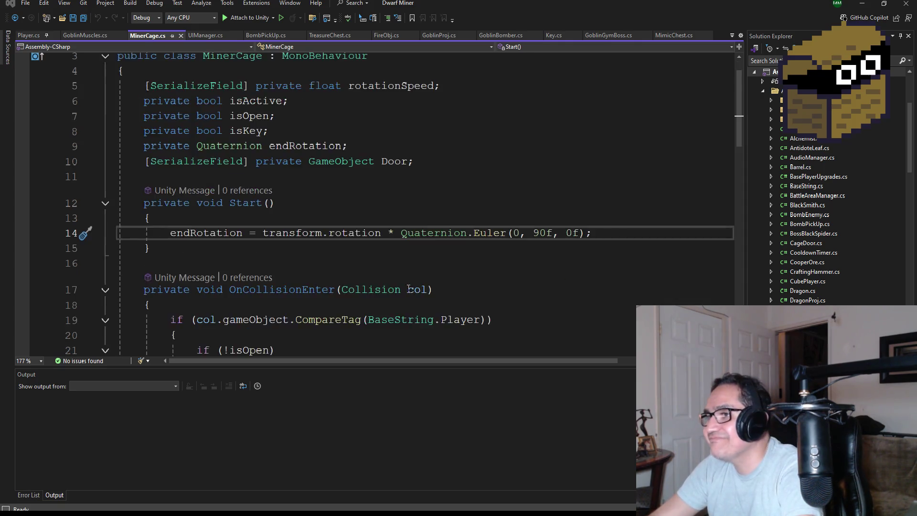
Find and open TriggerWakeGoblin.cs from the Solution Explorer.
{"action": "scroll", "coordinate": [382, 289], "scroll_direction": "up", "scroll_amount": 2}
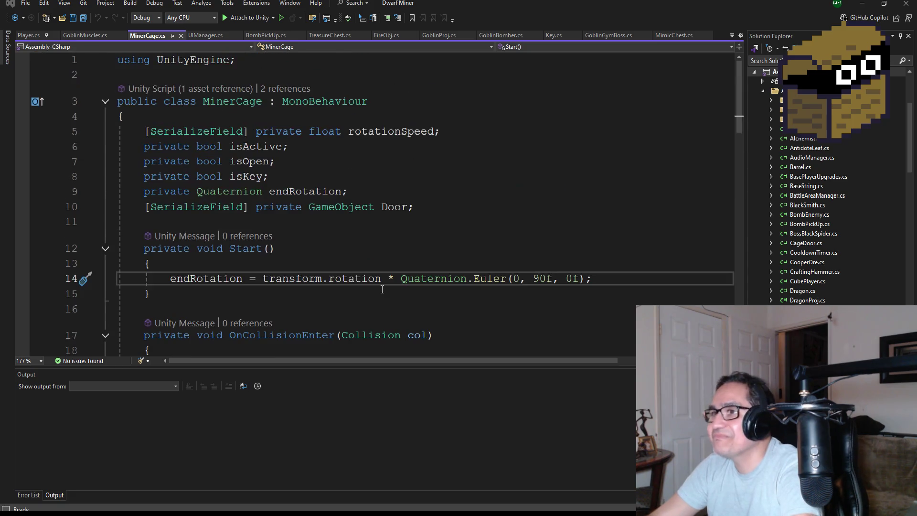
{"action": "scroll", "coordinate": [818, 281], "scroll_direction": "down", "scroll_amount": 3}
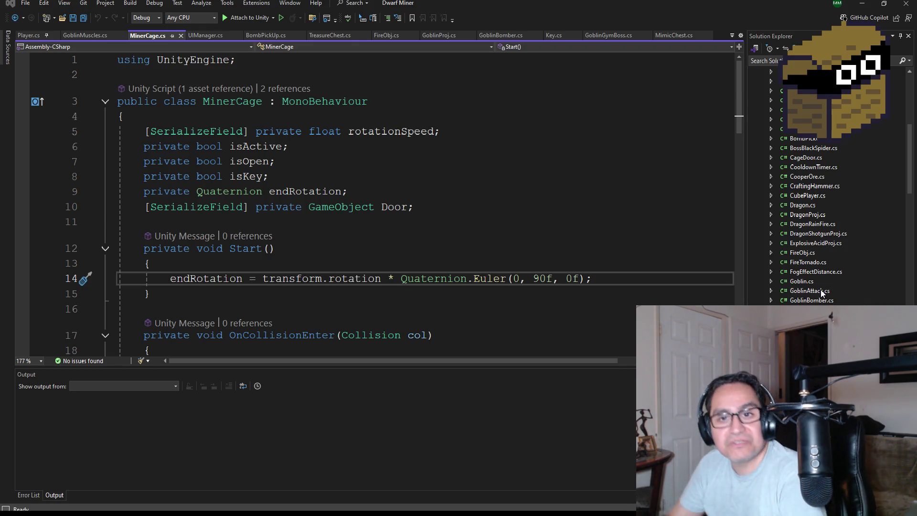
{"action": "scroll", "coordinate": [800, 248], "scroll_direction": "down", "scroll_amount": 9}
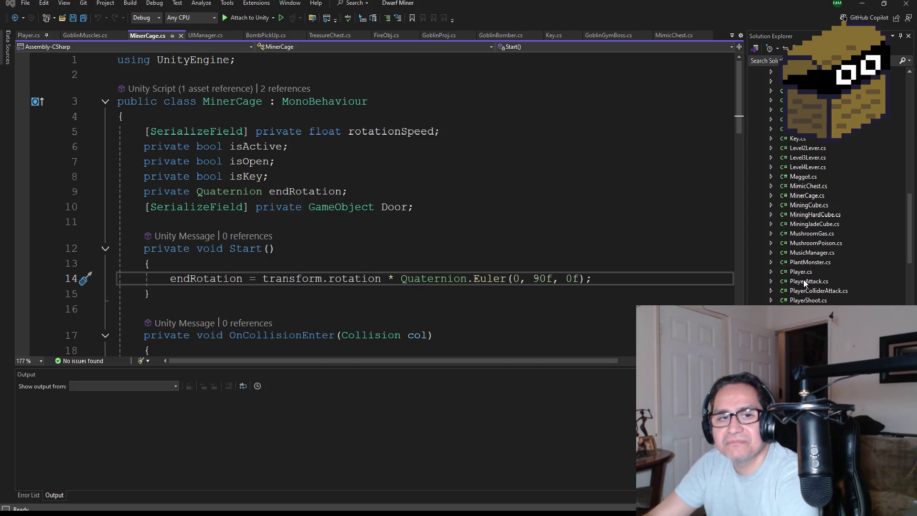
{"action": "scroll", "coordinate": [809, 263], "scroll_direction": "down", "scroll_amount": 10}
{"action": "scroll", "coordinate": [810, 263], "scroll_direction": "down", "scroll_amount": 4}
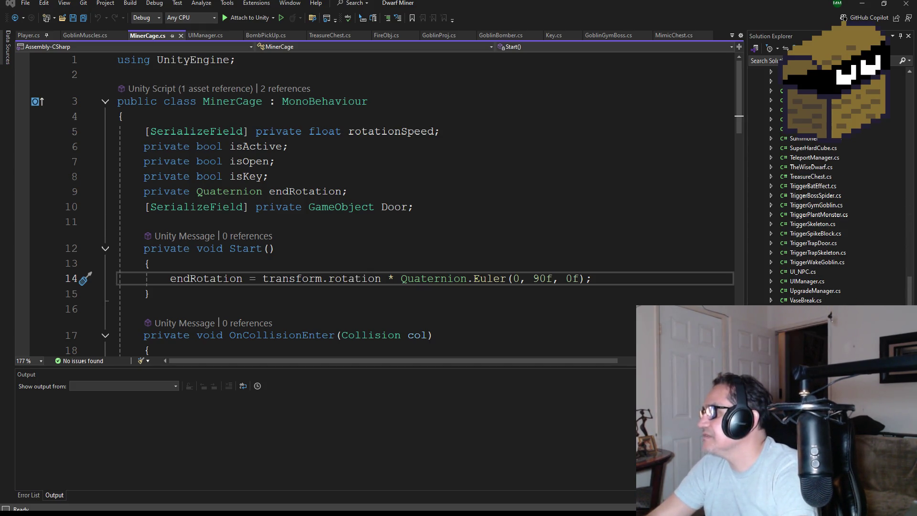
{"action": "left_click", "coordinate": [812, 262]}
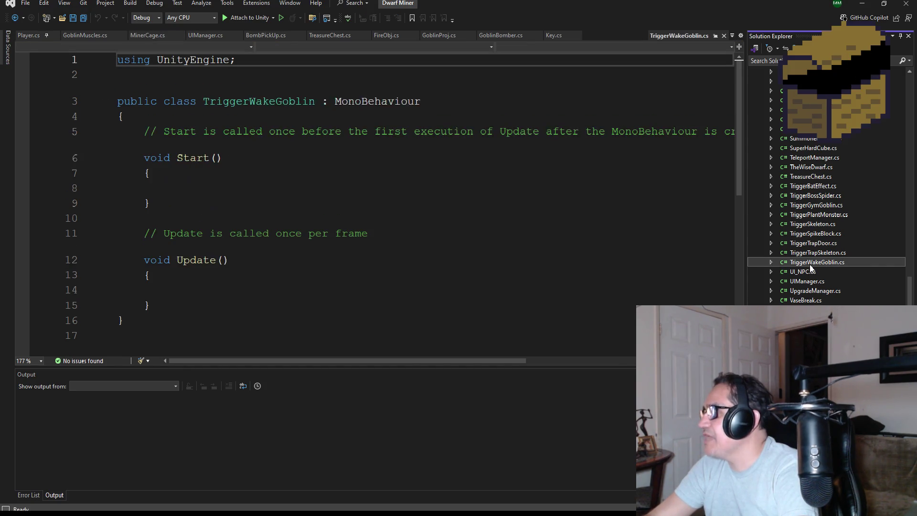
Delete the template Start and Update methods and save the file.
{"action": "mouse_move", "coordinate": [158, 304]}
{"action": "left_mouse_down"}
{"action": "mouse_move", "coordinate": [120, 259]}
{"action": "mouse_move", "coordinate": [107, 130]}
{"action": "left_mouse_up"}
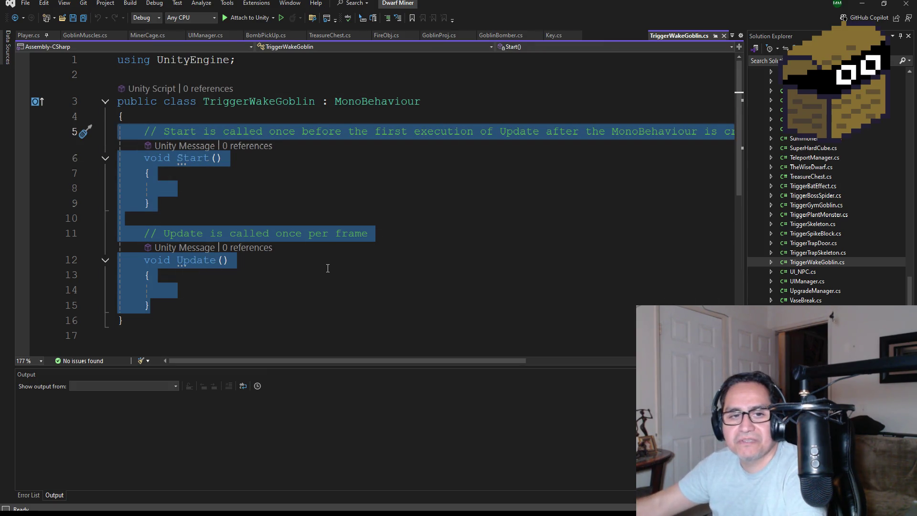
{"action": "key", "text": "Delete"}
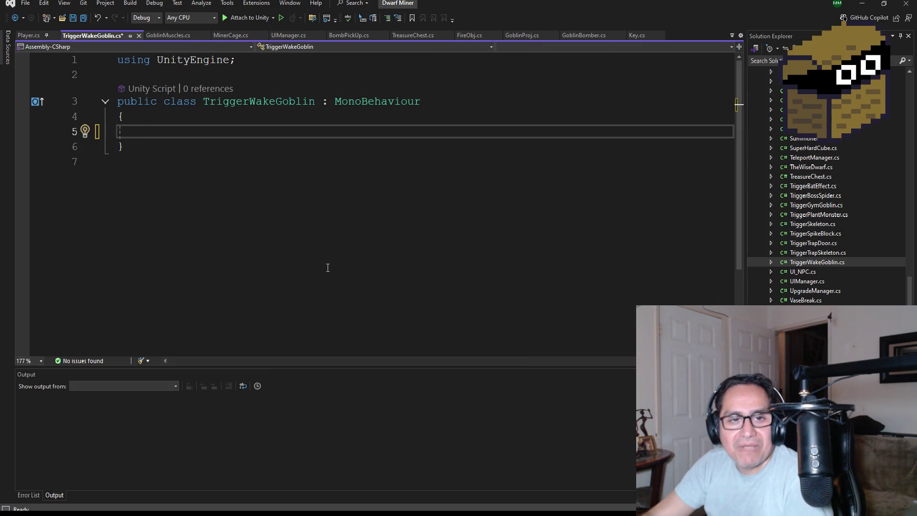
{"action": "key", "text": "Tab"}
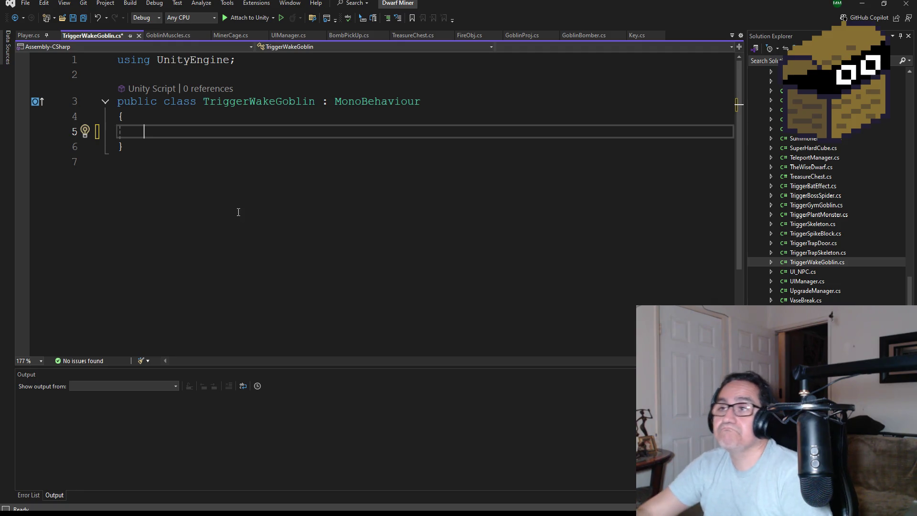
{"action": "left_click", "coordinate": [79, 18]}
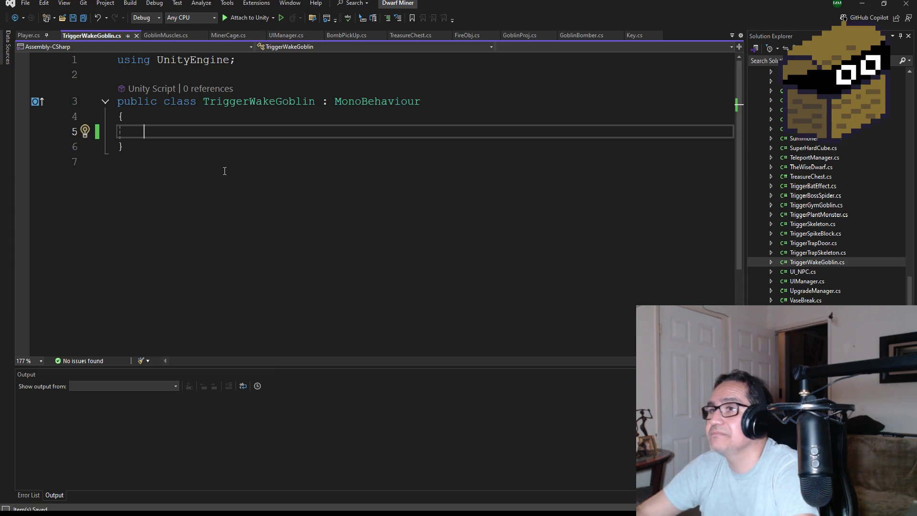
Insert an OnTriggerEnter(Collider other) stub via IntelliSense and save the script.
{"action": "type", "text": "void Ontri"}
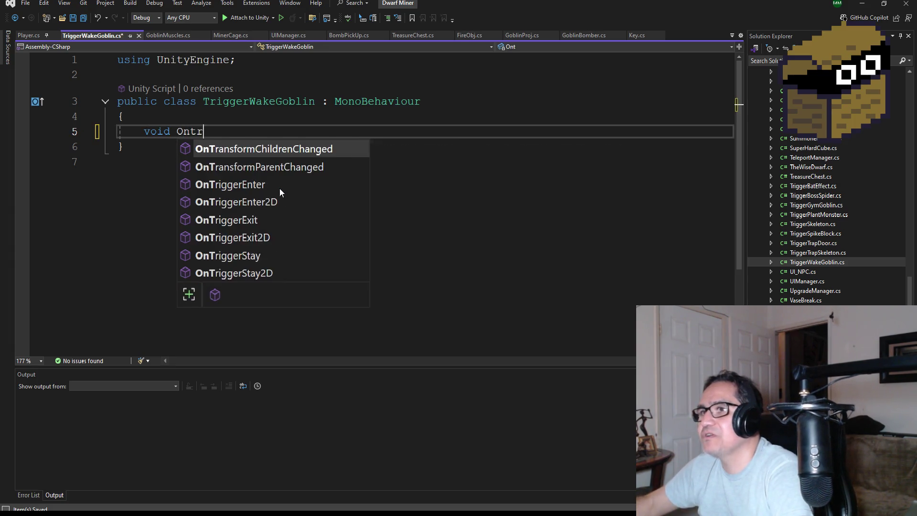
{"action": "key", "text": "Tab"}
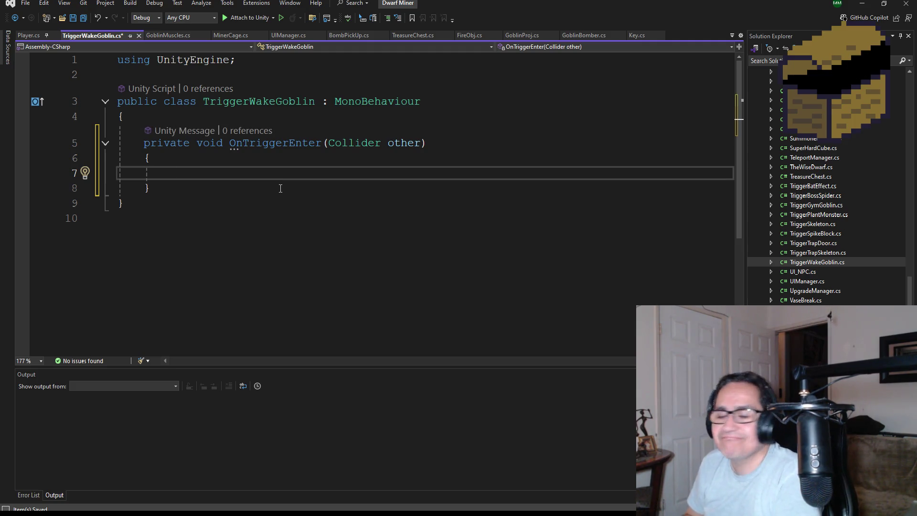
{"action": "key", "text": "ctrl+s"}
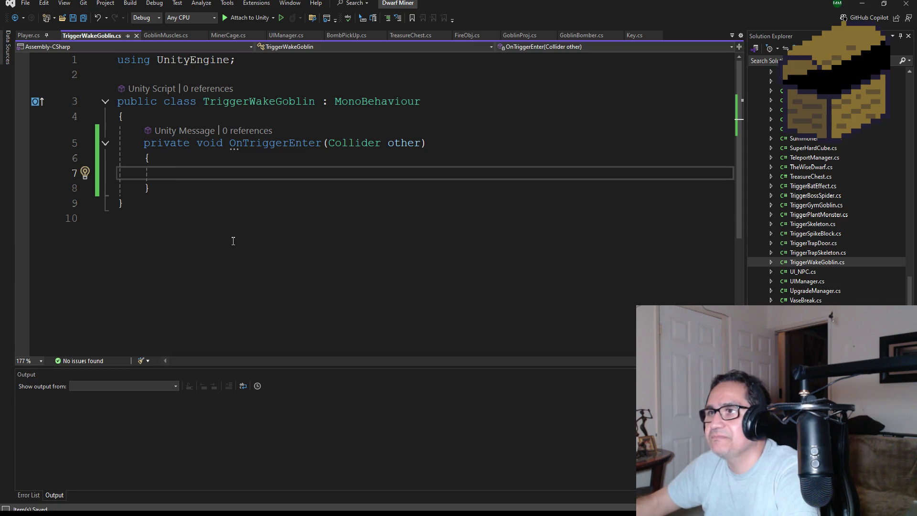
Remove a stray letter and add a blank line above OnTriggerEnter.
{"action": "type", "text": "v"}
{"action": "key", "text": "BackSpace"}
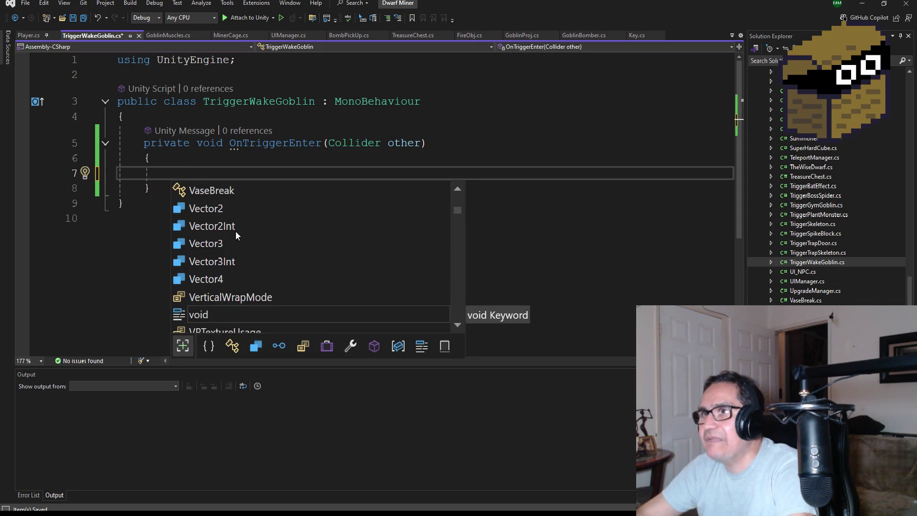
{"action": "key", "text": "Escape"}
{"action": "key", "text": "Up"}
{"action": "key", "text": "Up"}
{"action": "key", "text": "Up"}
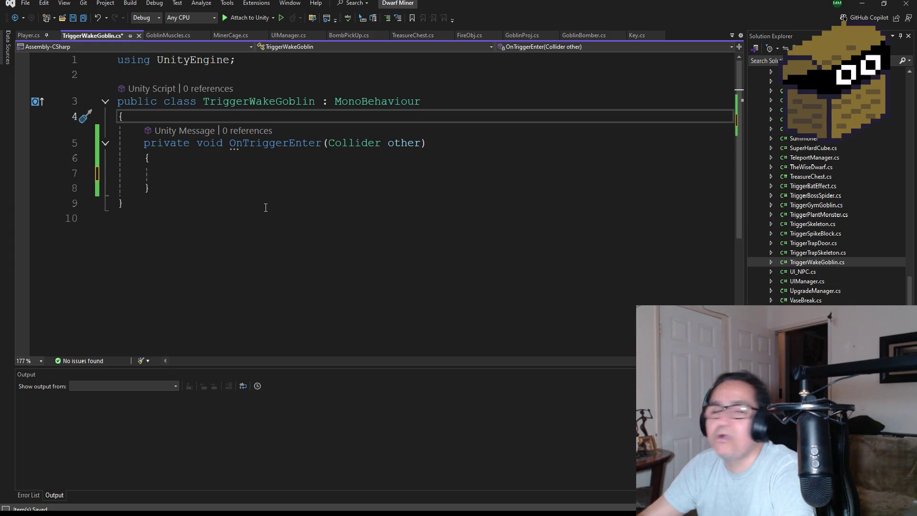
{"action": "left_click", "coordinate": [202, 176]}
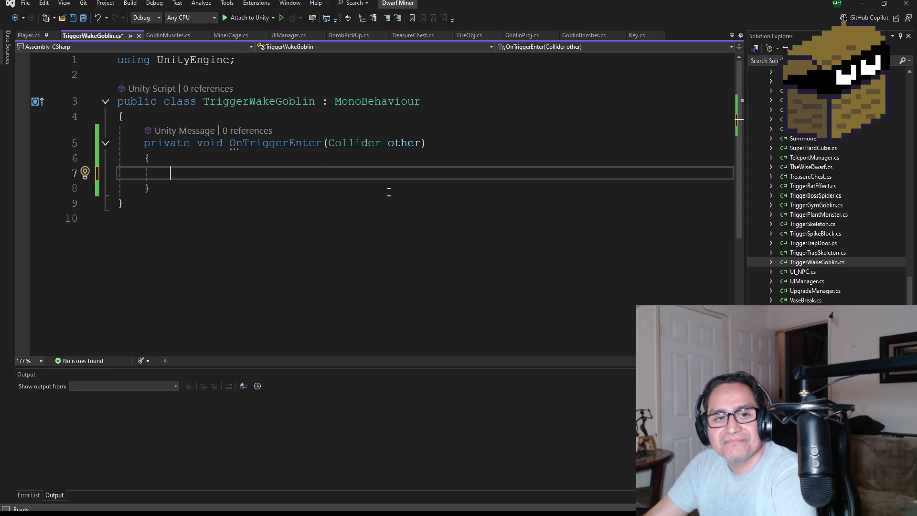
{"action": "left_click", "coordinate": [191, 116]}
{"action": "key", "text": "Return"}
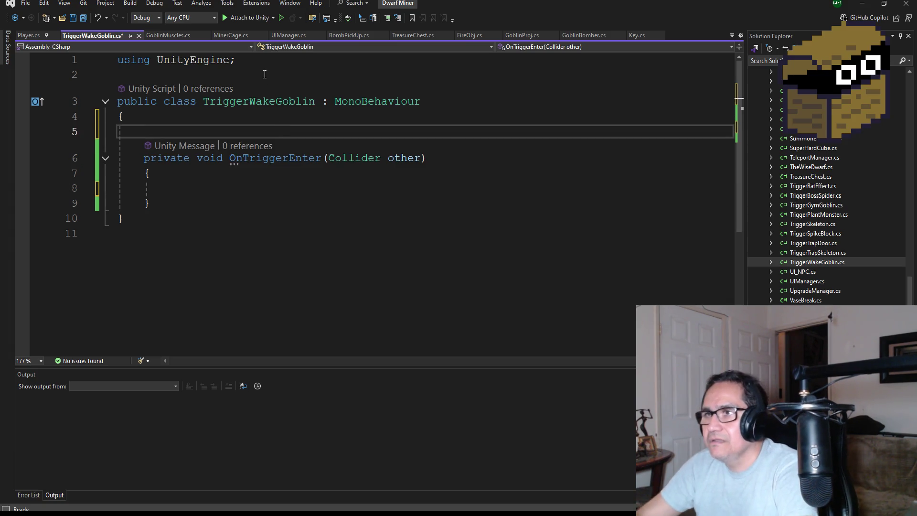
{"action": "left_click", "coordinate": [211, 185]}
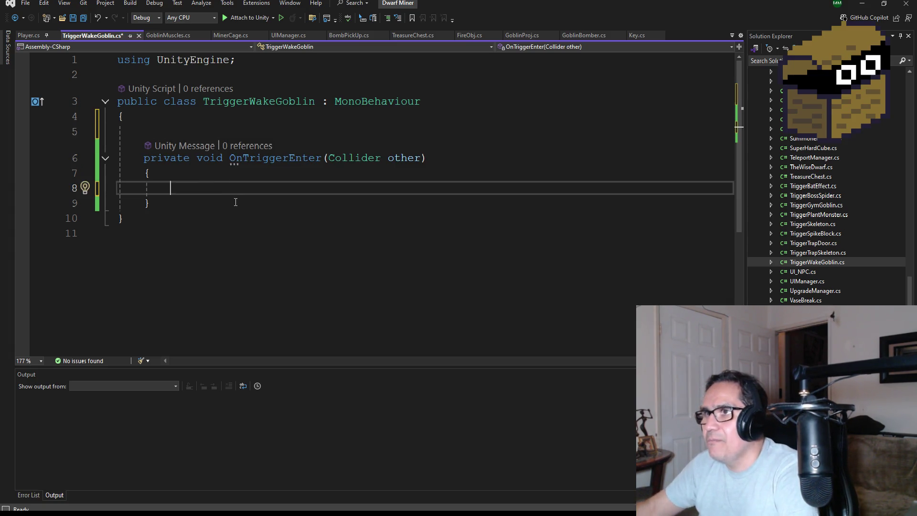
Write if(other.gameObject.CompareTag(BaseString.Player)) with an opening brace block and save.
{"action": "type", "text": "if"}
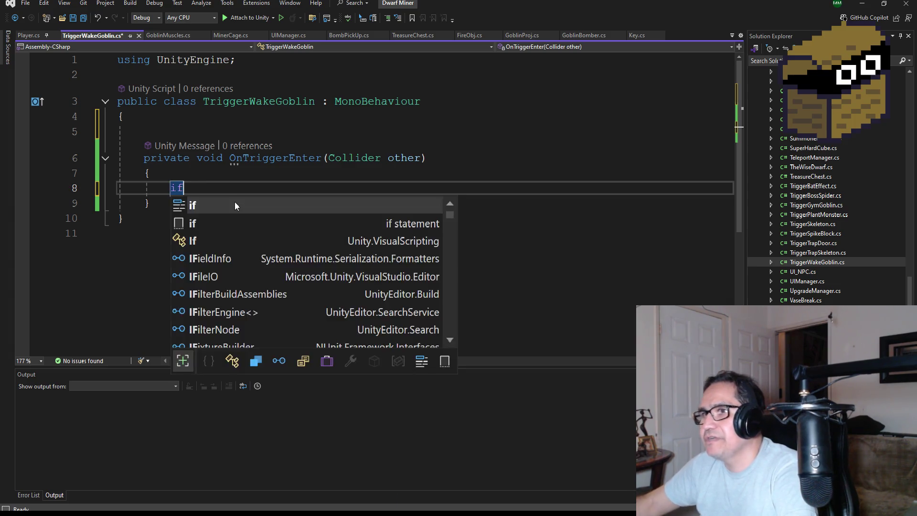
{"action": "type", "text": "(other.gameObject"}
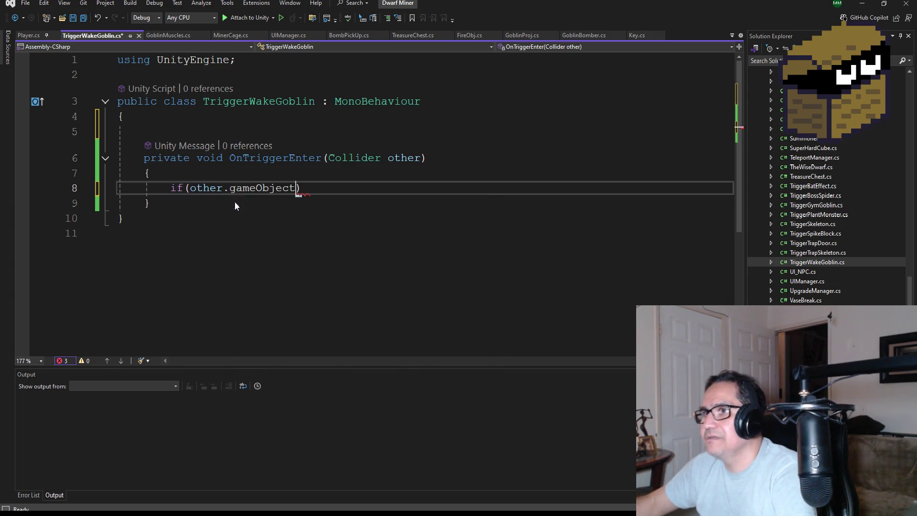
{"action": "type", "text": "."}
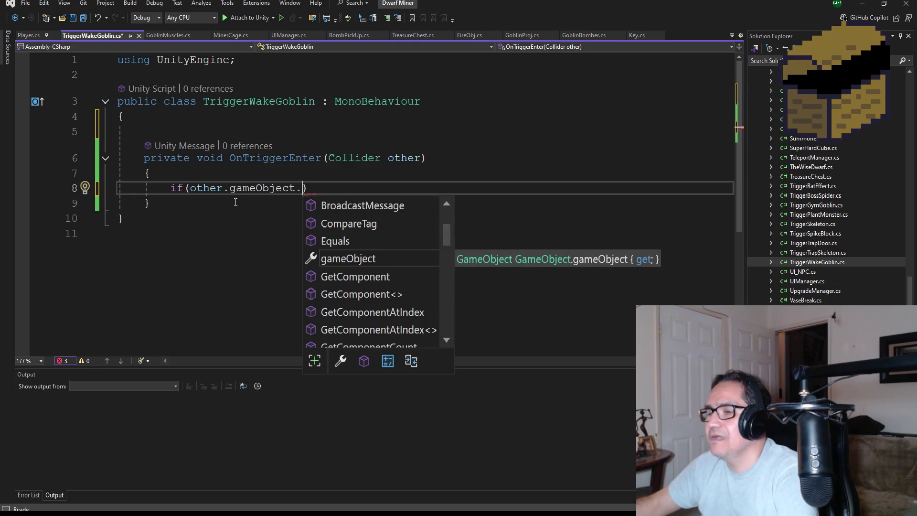
{"action": "type", "text": "C"}
{"action": "key", "text": "Tab"}
{"action": "type", "text": "(ba"}
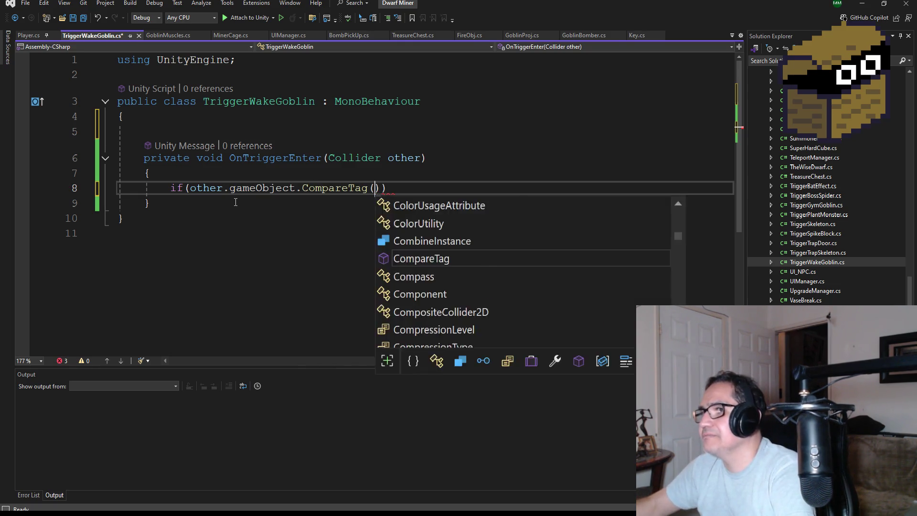
{"action": "type", "text": "seS"}
{"action": "key", "text": "Tab"}
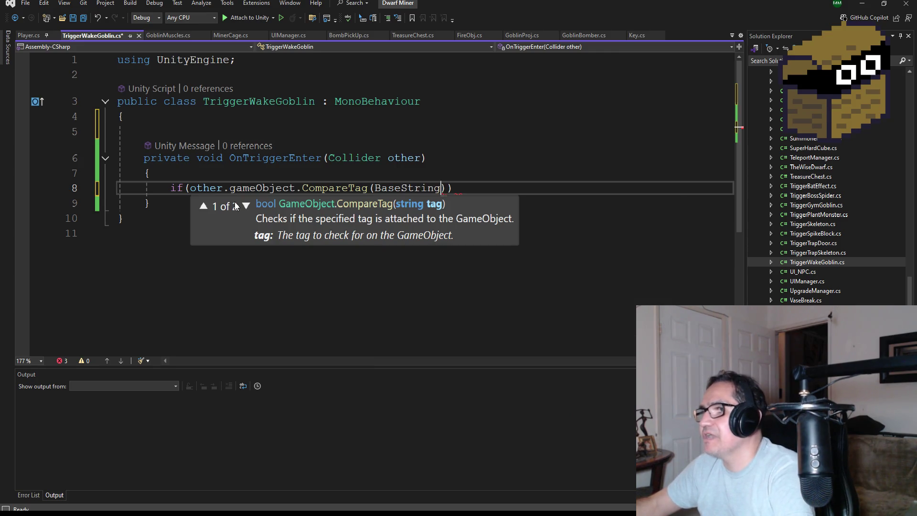
{"action": "type", "text": "Pla"}
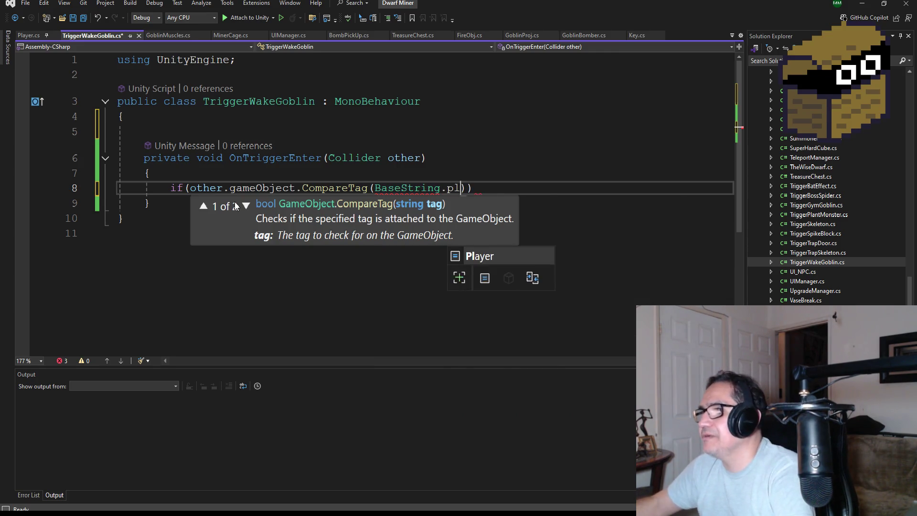
{"action": "key", "text": "Tab"}
{"action": "key", "text": "End"}
{"action": "key", "text": "Return"}
{"action": "type", "text": "{"}
{"action": "key", "text": "Return"}
{"action": "left_click", "coordinate": [83, 18]}
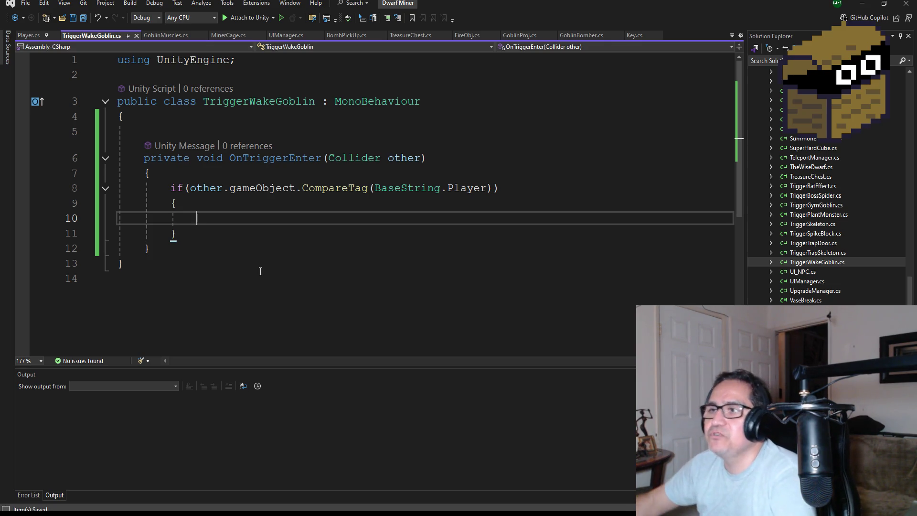
Add Destroy(gameObject); inside the if block and save the script.
{"action": "type", "text": "Des"}
{"action": "key", "text": "Tab"}
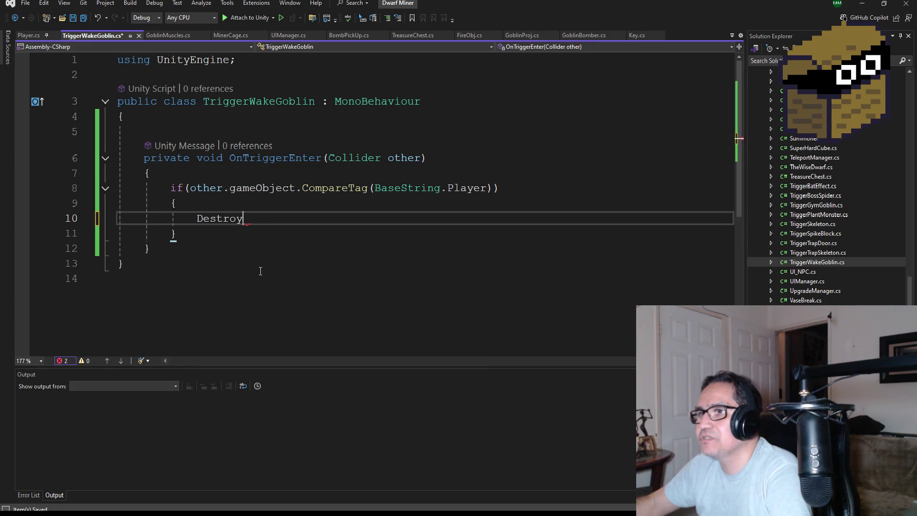
{"action": "type", "text": "(gameObject);"}
{"action": "key", "text": "Return"}
{"action": "key", "text": "ctrl+s"}
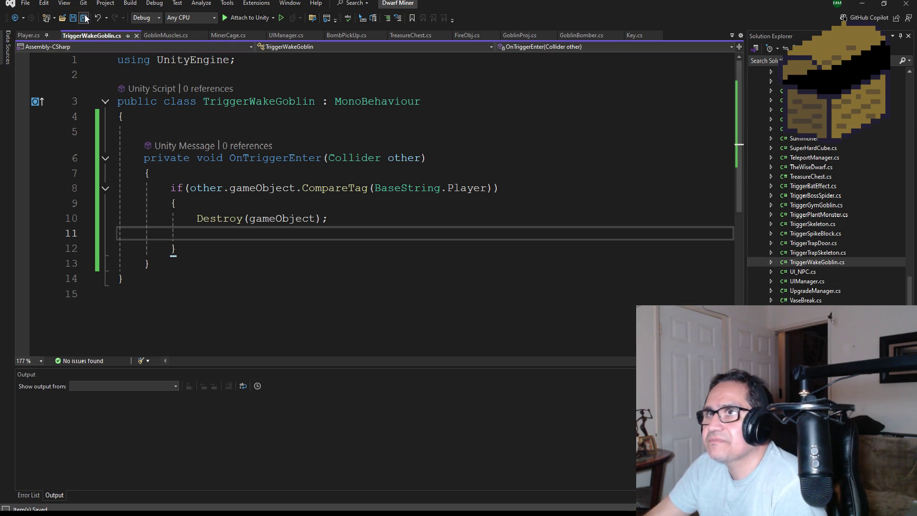
{"action": "left_click", "coordinate": [191, 132]}
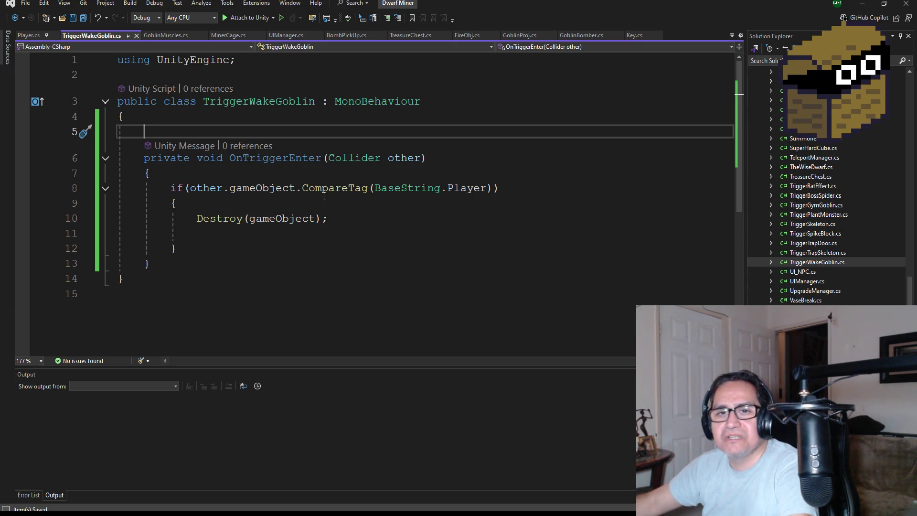
Declare public GameObject SleepyGoblinObj; on line 5 and save the script.
{"action": "type", "text": "public "}
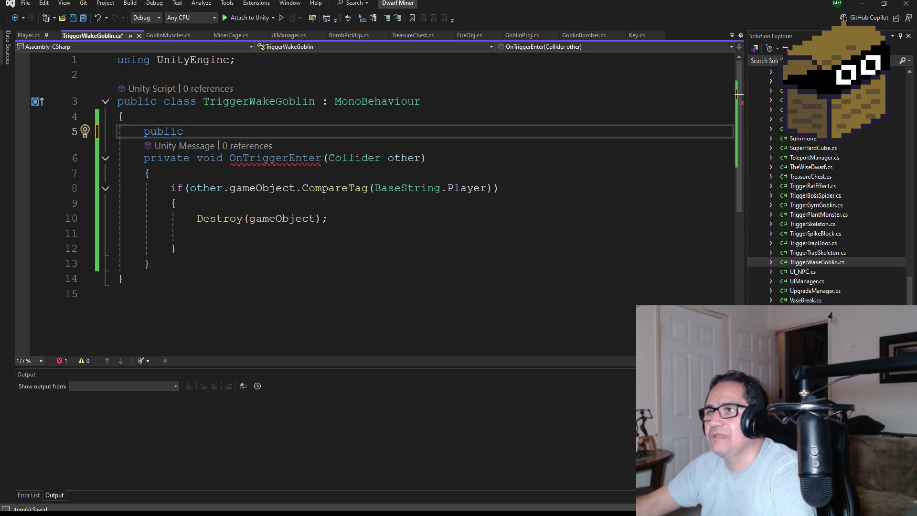
{"action": "type", "text": "ga"}
{"action": "key", "text": "Tab"}
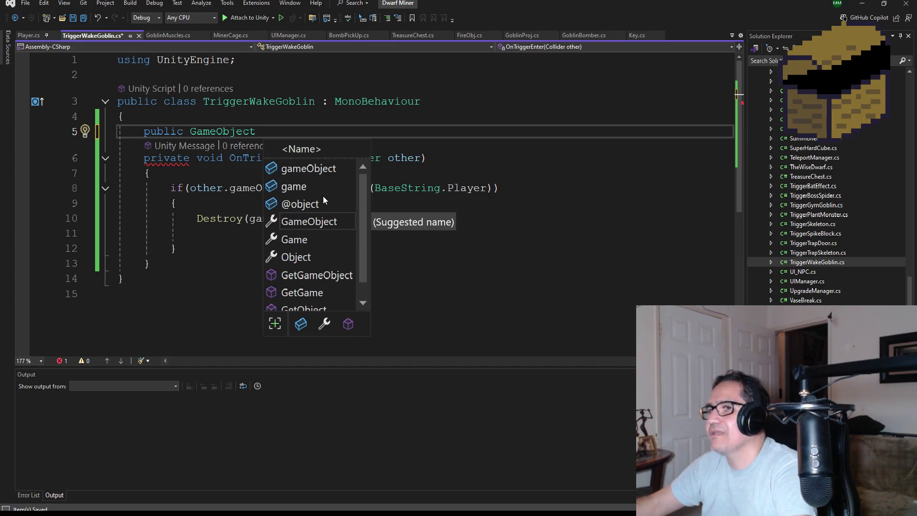
{"action": "type", "text": "Sleepy"}
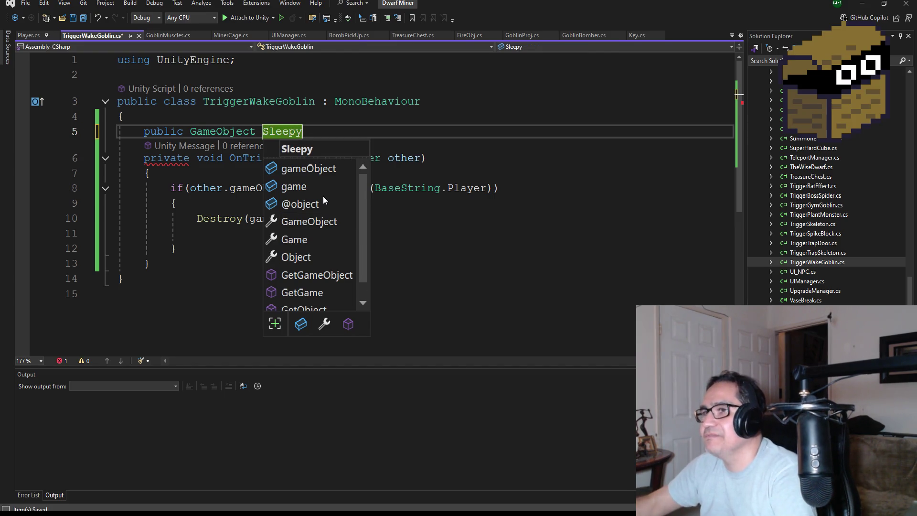
{"action": "type", "text": "Gobli"}
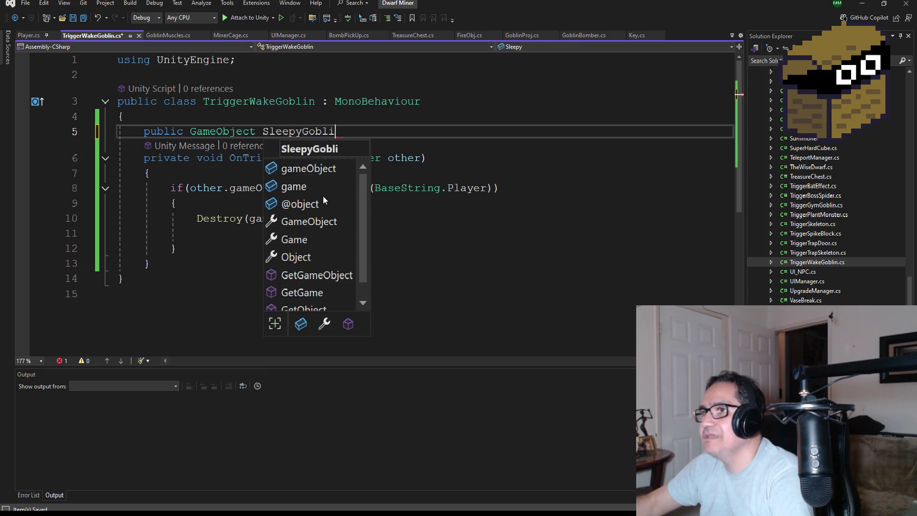
{"action": "type", "text": "nObj;"}
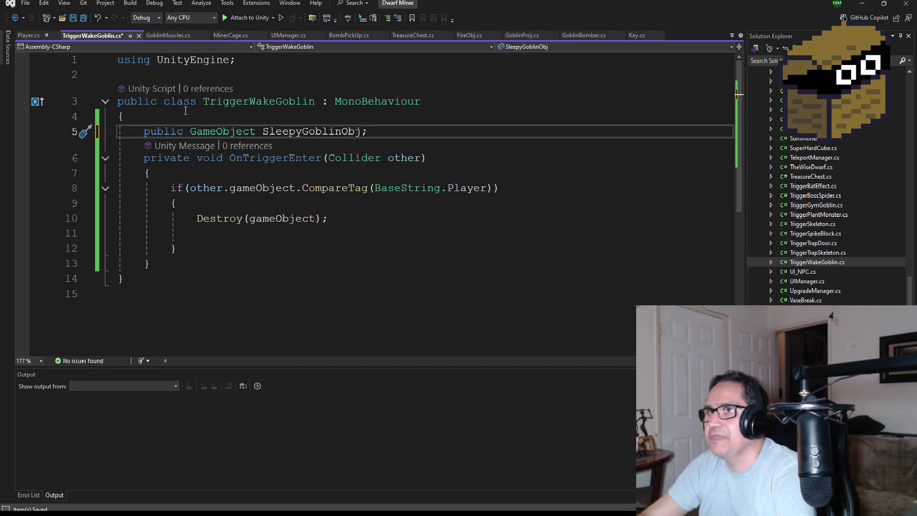
{"action": "left_click", "coordinate": [83, 18]}
{"action": "left_click", "coordinate": [286, 234]}
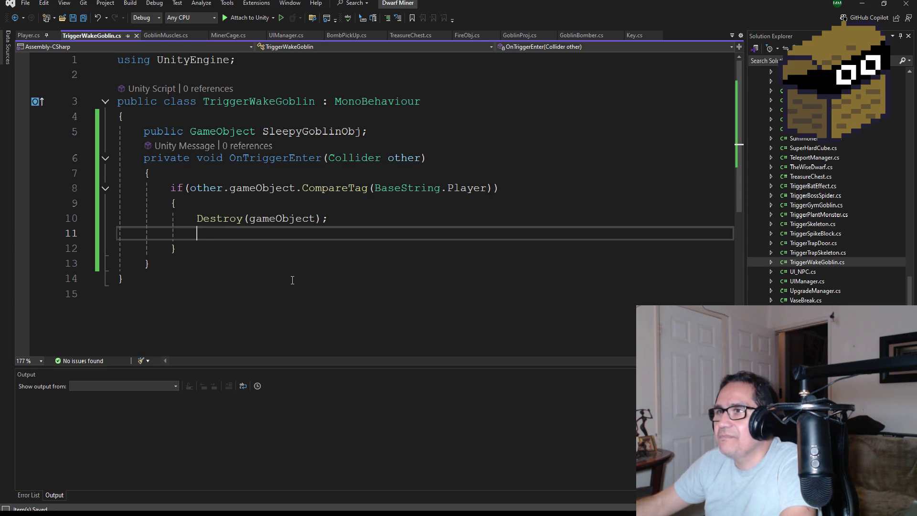
Erase the mistyped text on line 11 of TriggerWakeGoblin.
{"action": "type", "text": "Int"}
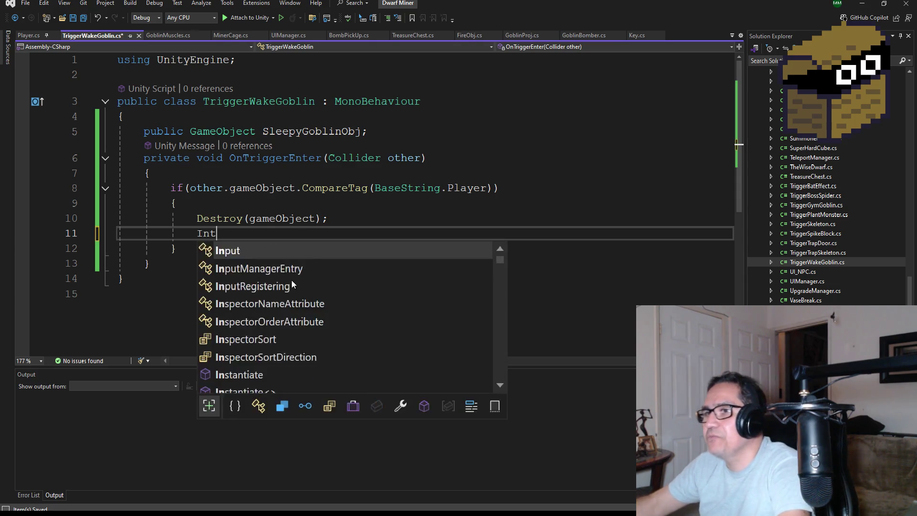
{"action": "key", "text": "BackSpace"}
{"action": "type", "text": "sn"}
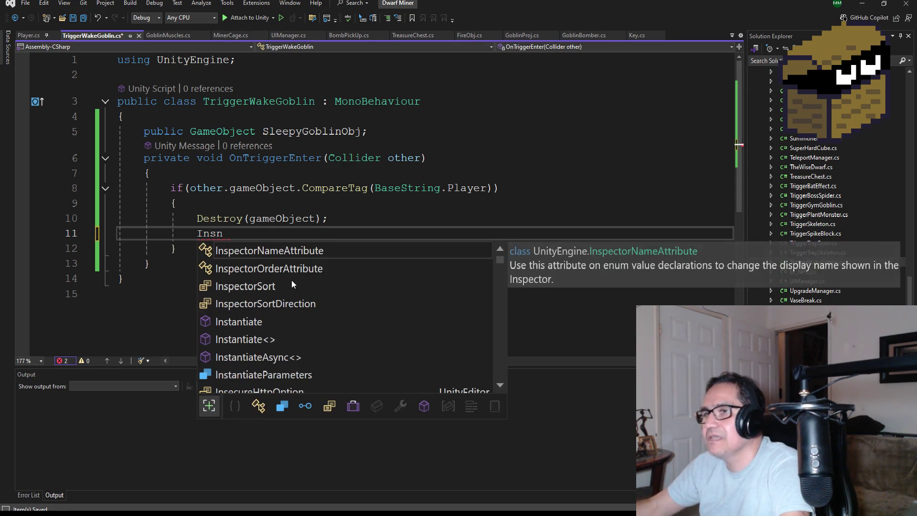
{"action": "key", "text": "BackSpace"}
{"action": "key", "text": "BackSpace"}
{"action": "key", "text": "BackSpace"}
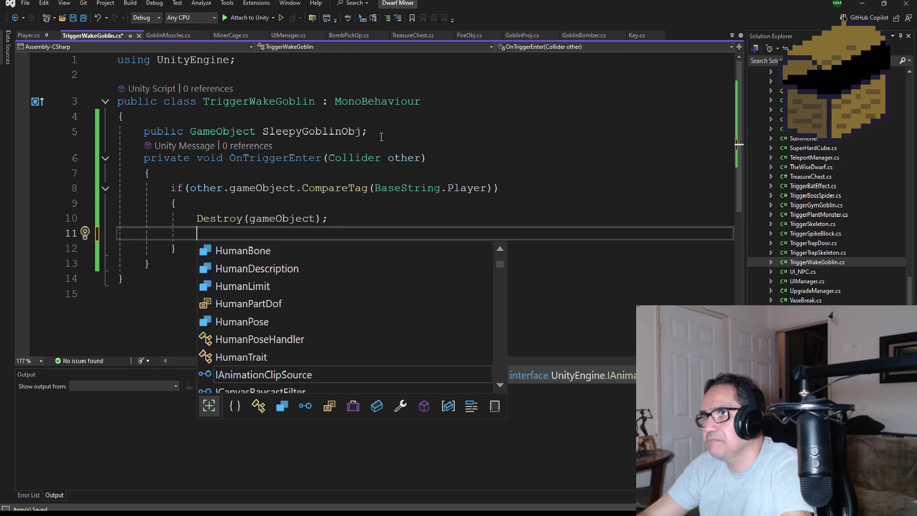
Add 'public Transform sleepyPos;' on a new line below the SleepyGoblinObj field.
{"action": "left_click", "coordinate": [379, 132]}
{"action": "key", "text": "Return"}
{"action": "type", "text": "pulic"}
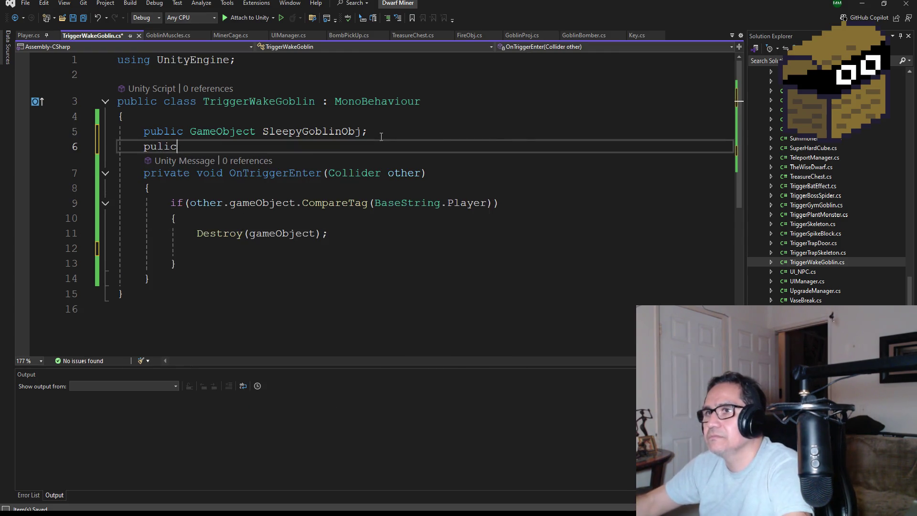
{"action": "key", "text": "BackSpace"}
{"action": "key", "text": "BackSpace"}
{"action": "key", "text": "BackSpace"}
{"action": "type", "text": "blic Transform"}
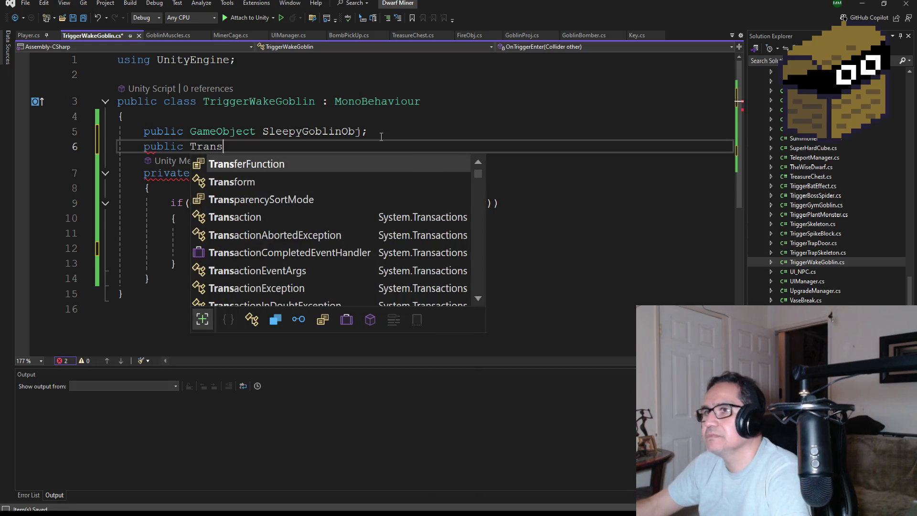
{"action": "key", "text": "Escape"}
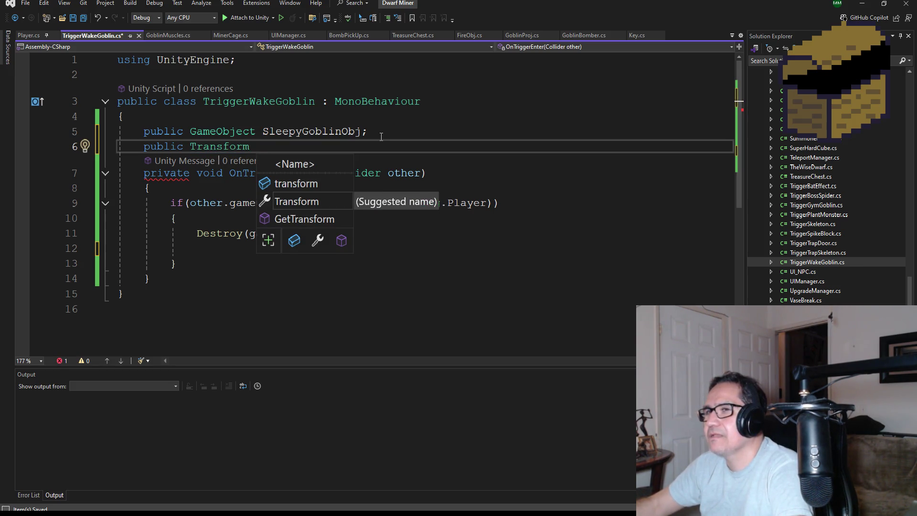
{"action": "type", "text": "obj"}
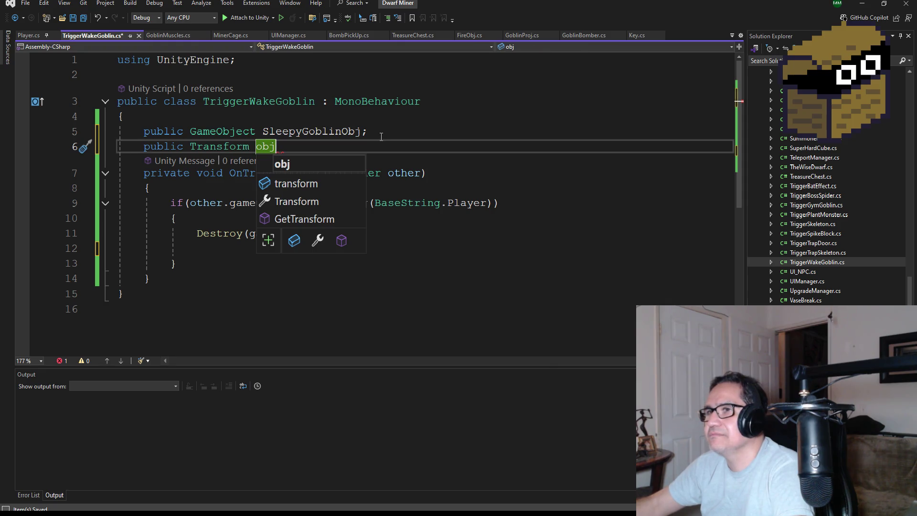
{"action": "key", "text": "BackSpace"}
{"action": "key", "text": "BackSpace"}
{"action": "key", "text": "BackSpace"}
{"action": "type", "text": "Sle"}
{"action": "key", "text": "BackSpace"}
{"action": "key", "text": "BackSpace"}
{"action": "key", "text": "BackSpace"}
{"action": "type", "text": "sleepyPos;"}
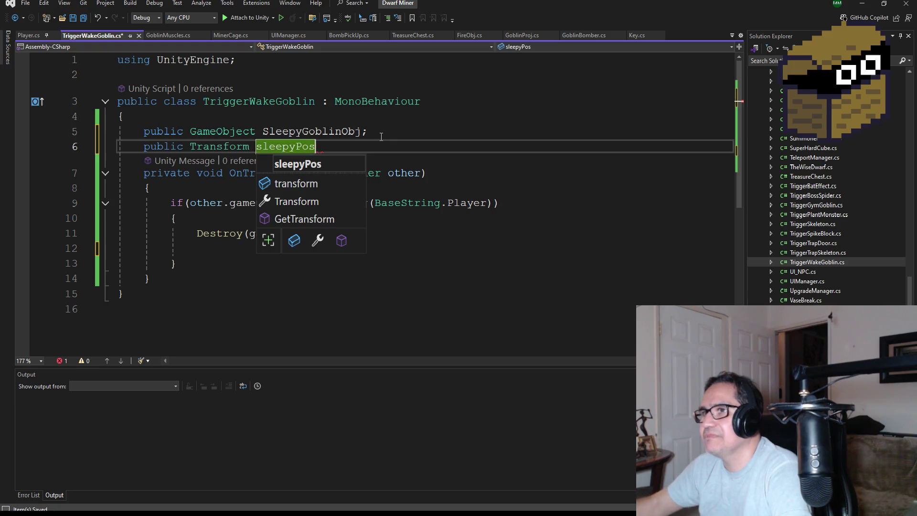
{"action": "left_click", "coordinate": [263, 248]}
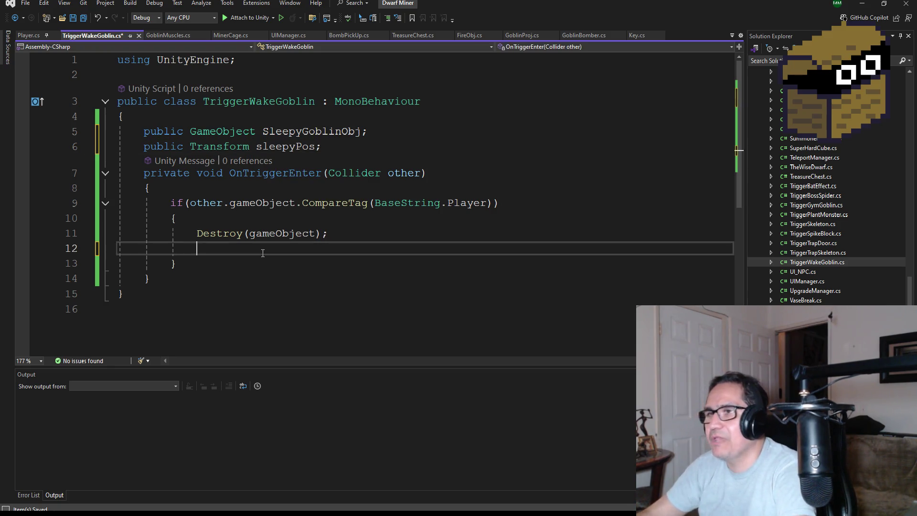
Start an Instantiate call on line 12 with SleepyGoblinObj as its first argument.
{"action": "type", "text": "inst"}
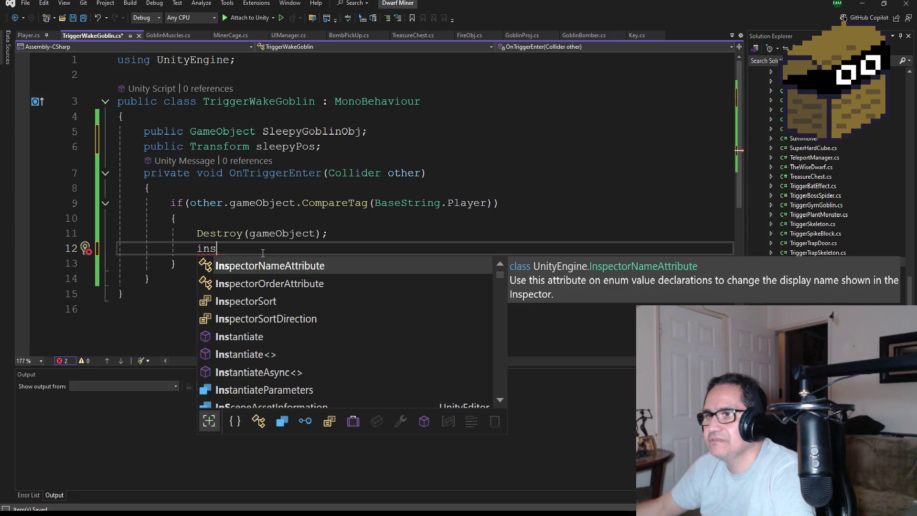
{"action": "key", "text": "Down"}
{"action": "key", "text": "Down"}
{"action": "key", "text": "Down"}
{"action": "key", "text": "Tab"}
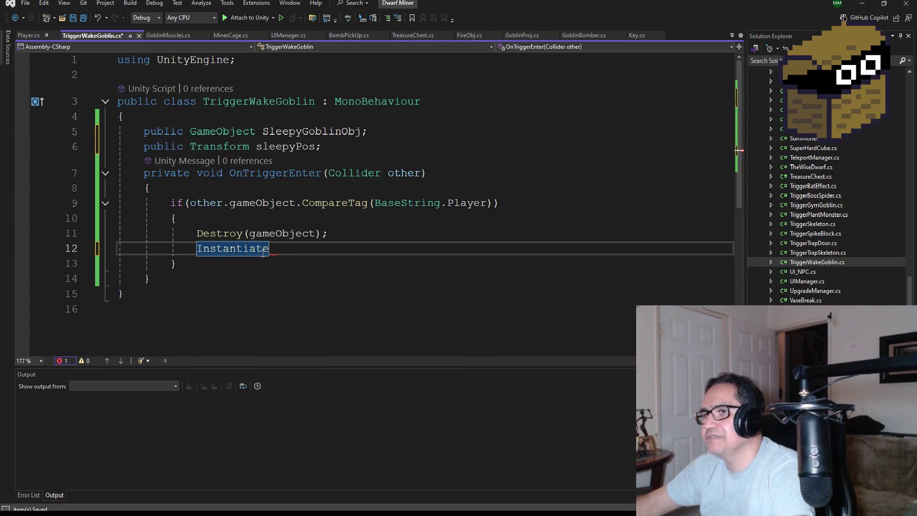
{"action": "type", "text": "(sle"}
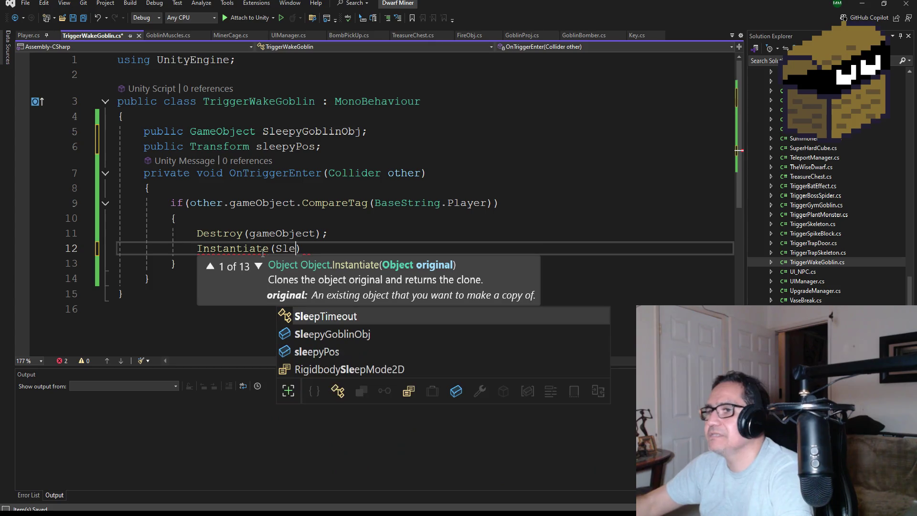
{"action": "key", "text": "Down"}
{"action": "key", "text": "Tab"}
{"action": "type", "text": "."}
{"action": "key", "text": "BackSpace"}
{"action": "type", "text": ", tran"}
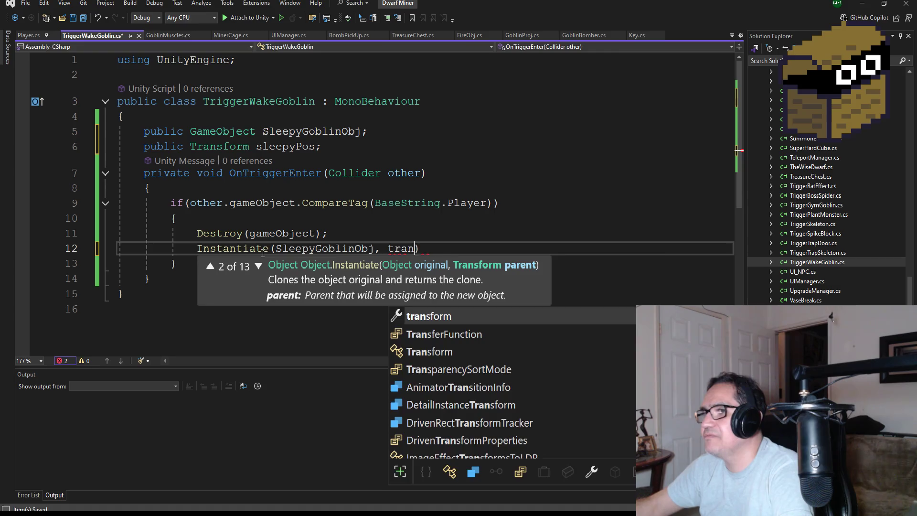
{"action": "key", "text": "Tab"}
Add sleepyPos and transform.rotation as the remaining Instantiate arguments, closing with ');'.
{"action": "key", "text": "BackSpace"}
{"action": "key", "text": "BackSpace"}
{"action": "key", "text": "BackSpace"}
{"action": "key", "text": "BackSpace"}
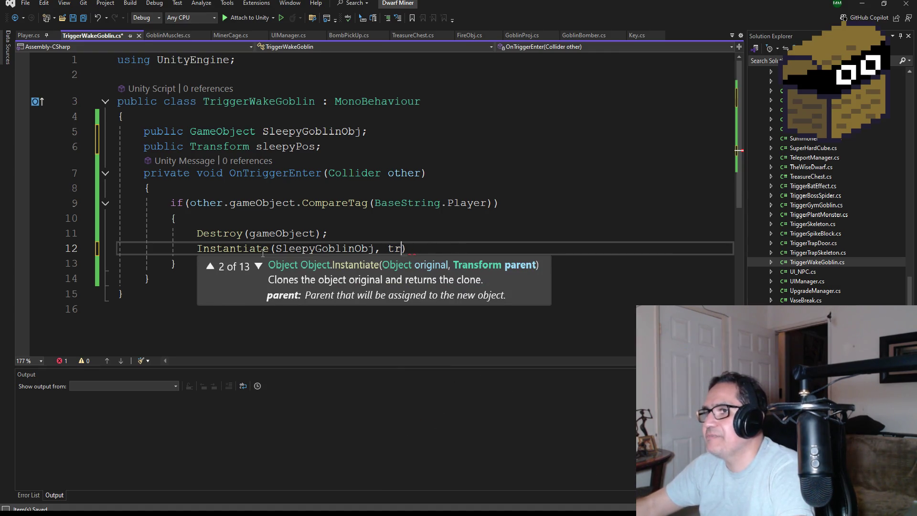
{"action": "type", "text": "sl"}
{"action": "key", "text": "Tab"}
{"action": "type", "text": ".tra"}
{"action": "key", "text": "Tab"}
{"action": "type", "text": "."}
{"action": "key", "text": "BackSpace"}
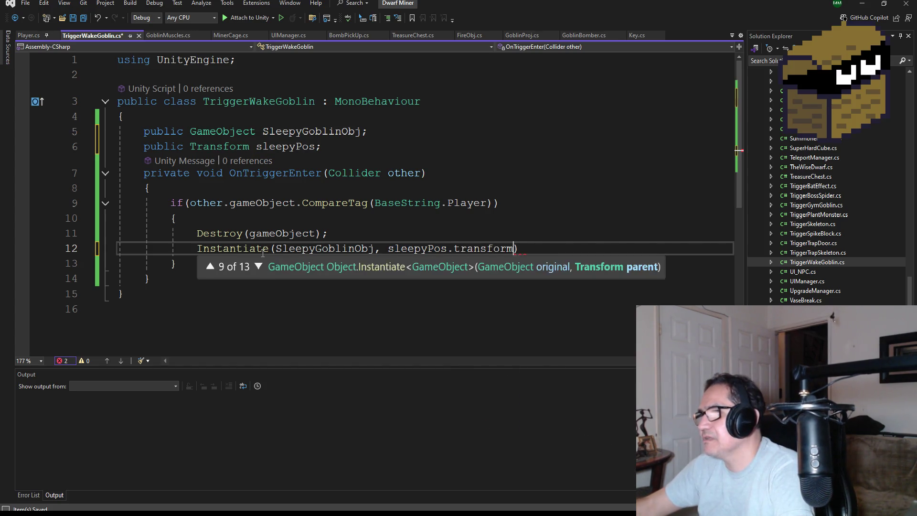
{"action": "type", "text": ", t"}
{"action": "key", "text": "Tab"}
{"action": "type", "text": ".rotation"}
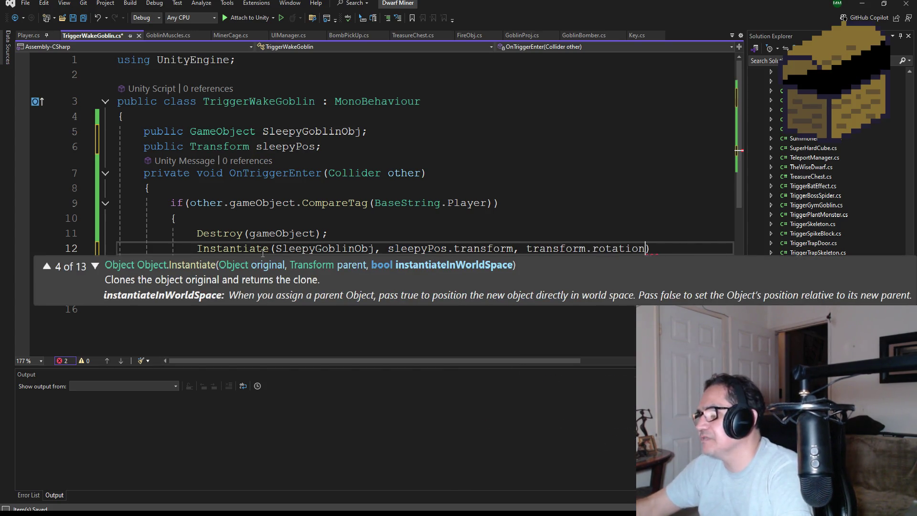
{"action": "type", "text": ");"}
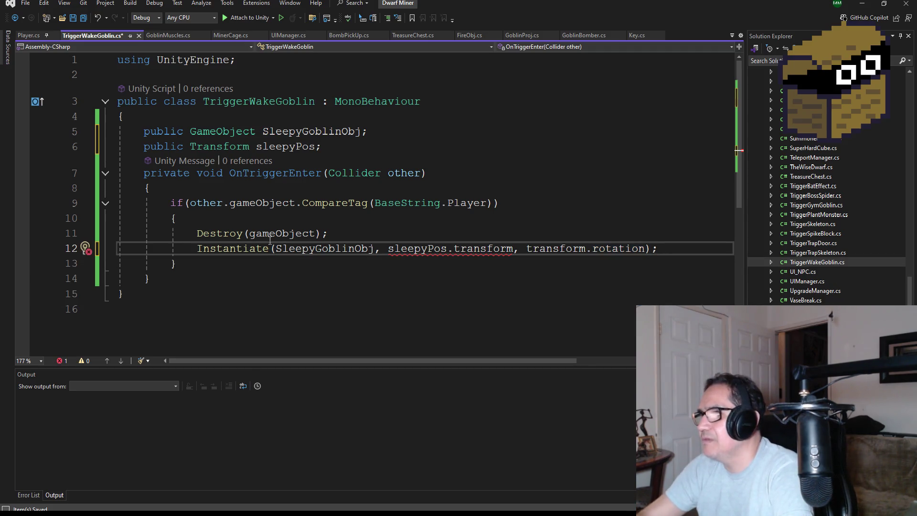
Change the second argument to sleepyPos.position and save the script.
{"action": "double_click", "coordinate": [482, 248]}
{"action": "key", "text": "BackSpace"}
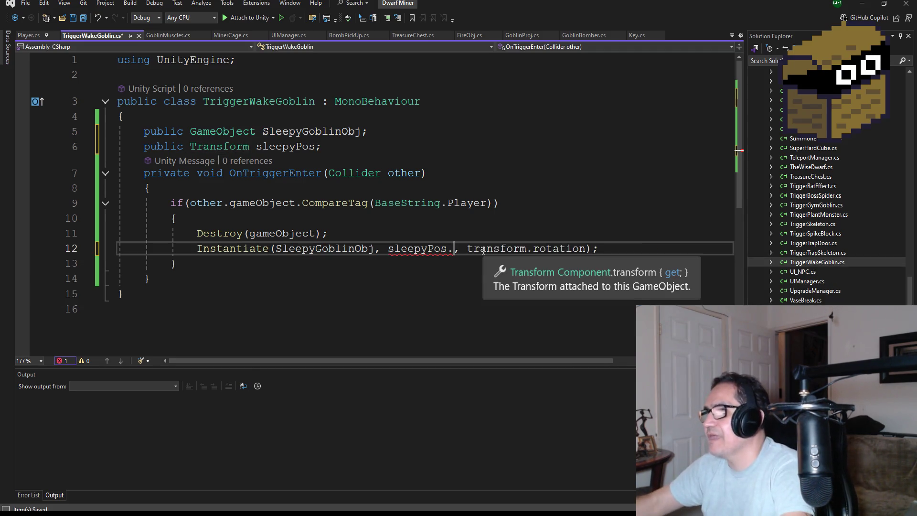
{"action": "type", "text": "pos"}
{"action": "key", "text": "Tab"}
{"action": "double_click", "coordinate": [470, 248]}
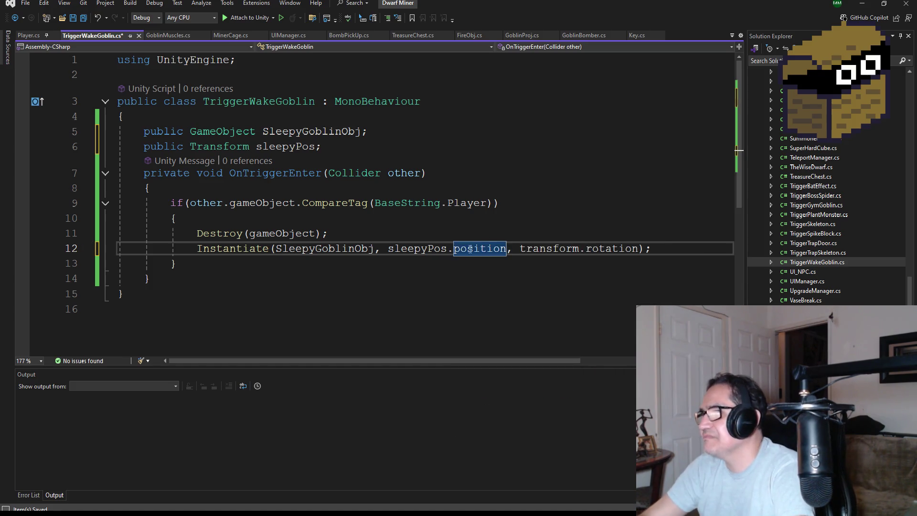
{"action": "key", "text": "ctrl+s"}
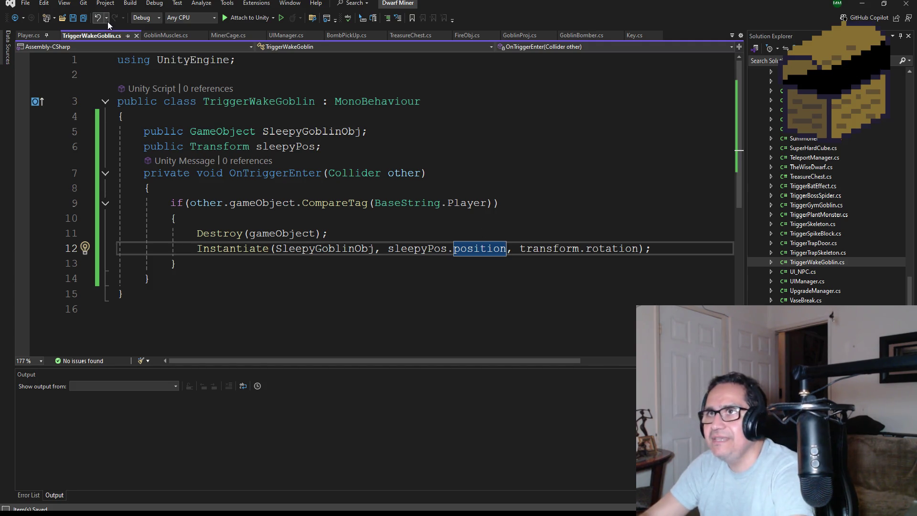
{"action": "left_click", "coordinate": [862, 3]}
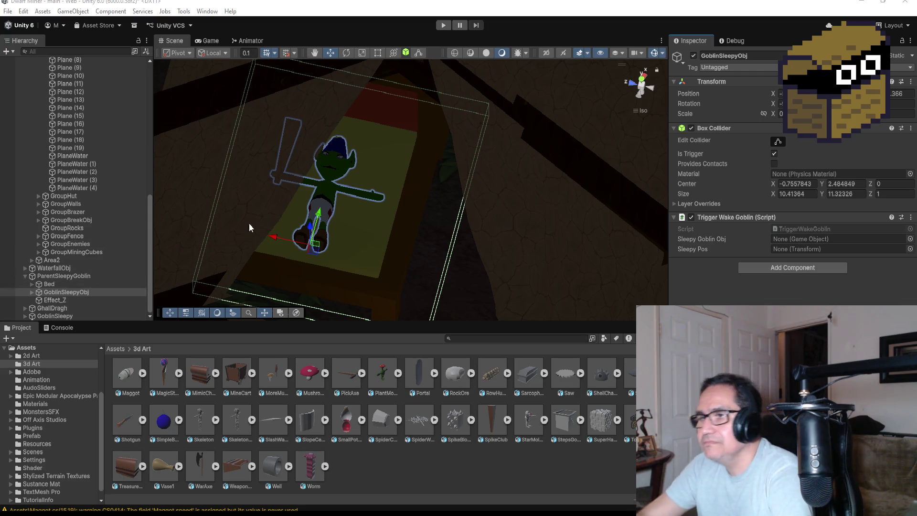
Zoom and orbit the Scene view to look down on the sleeping goblin in its bed.
{"action": "scroll", "coordinate": [358, 234], "scroll_direction": "down", "scroll_amount": 5}
{"action": "scroll", "coordinate": [429, 207], "scroll_direction": "up", "scroll_amount": 8}
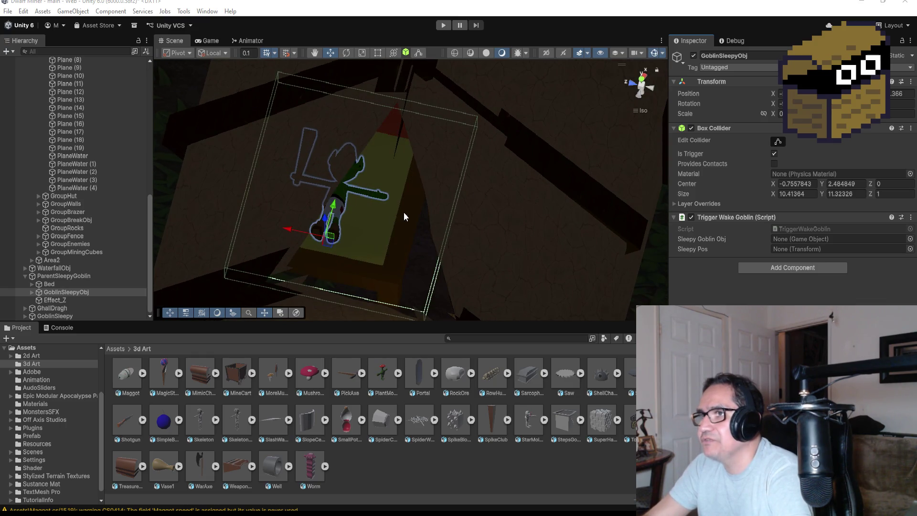
{"action": "mouse_move", "coordinate": [377, 273]}
{"action": "left_mouse_down"}
{"action": "mouse_move", "coordinate": [377, 131]}
{"action": "mouse_move", "coordinate": [253, 239]}
{"action": "mouse_move", "coordinate": [260, 268]}
{"action": "mouse_move", "coordinate": [327, 245]}
{"action": "mouse_move", "coordinate": [311, 241]}
{"action": "left_mouse_up"}
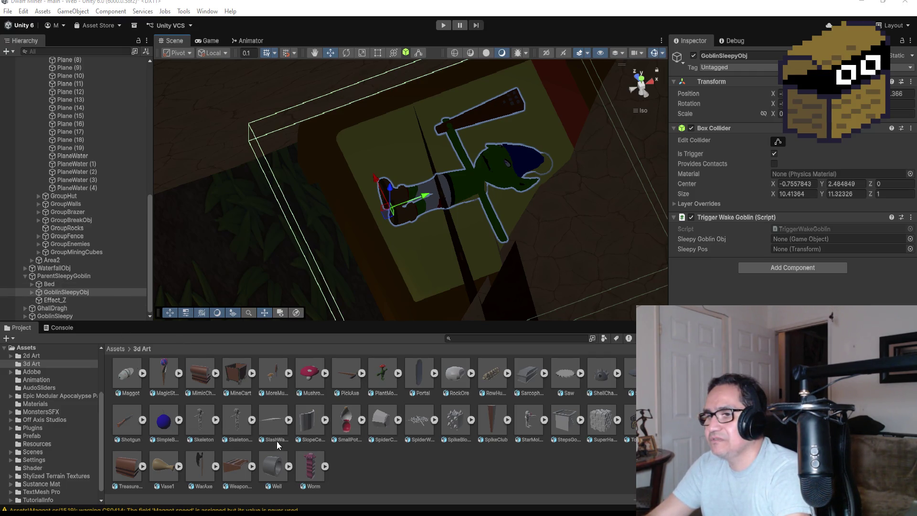
Drag the Skeleton asset from the Project panel into Trigger Wake Goblin's Sleepy Goblin Obj field.
{"action": "mouse_move", "coordinate": [203, 421]}
{"action": "left_mouse_down"}
{"action": "mouse_move", "coordinate": [794, 266]}
{"action": "mouse_move", "coordinate": [818, 240]}
{"action": "left_mouse_up"}
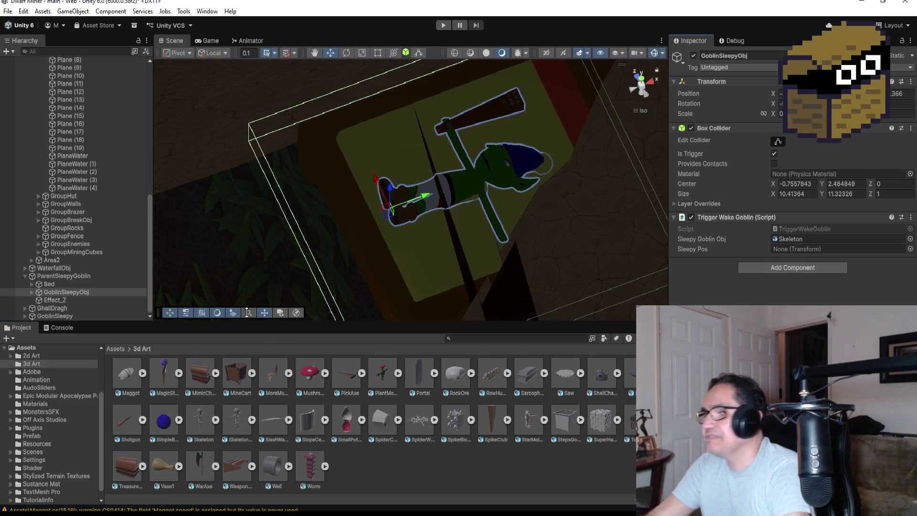
Create an empty child GameObject under ParentSleepyGoblin and name it Pos.
{"action": "right_click", "coordinate": [68, 273]}
{"action": "mouse_move", "coordinate": [118, 321]}
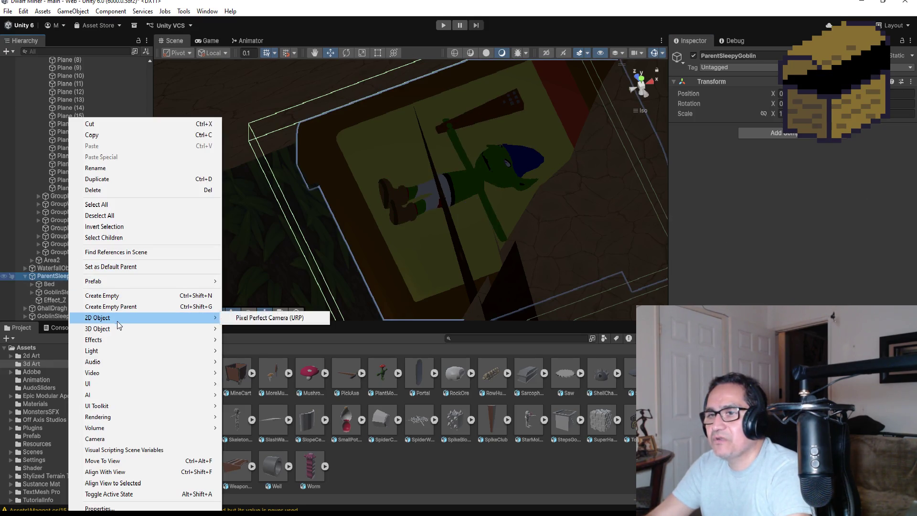
{"action": "left_click", "coordinate": [119, 295]}
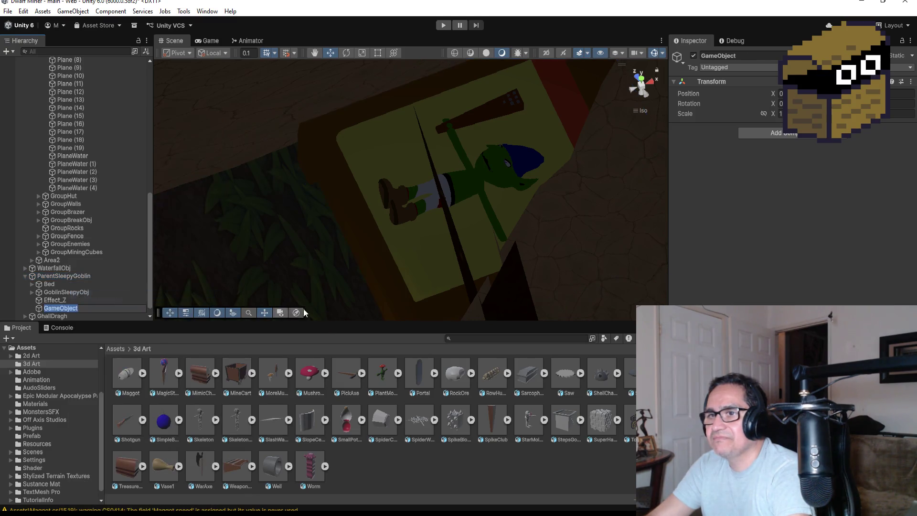
{"action": "left_click", "coordinate": [769, 56]}
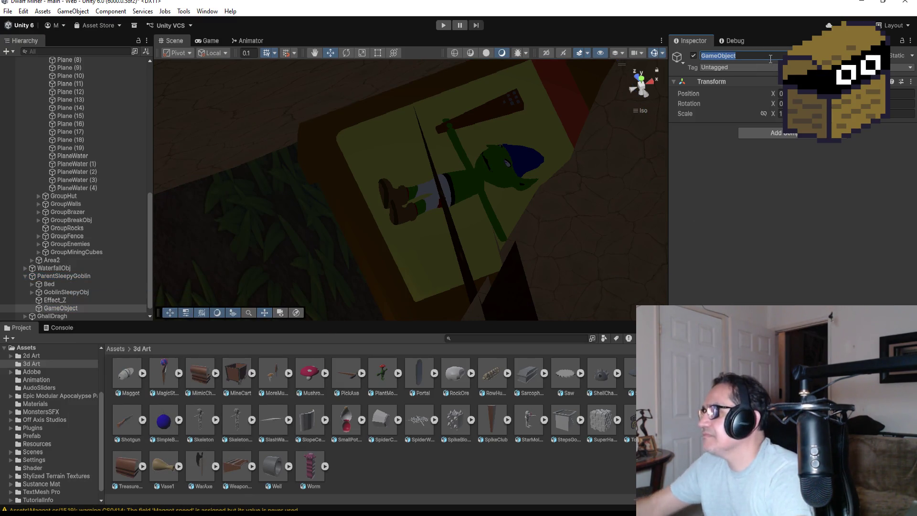
{"action": "type", "text": "Pos"}
{"action": "key", "text": "Return"}
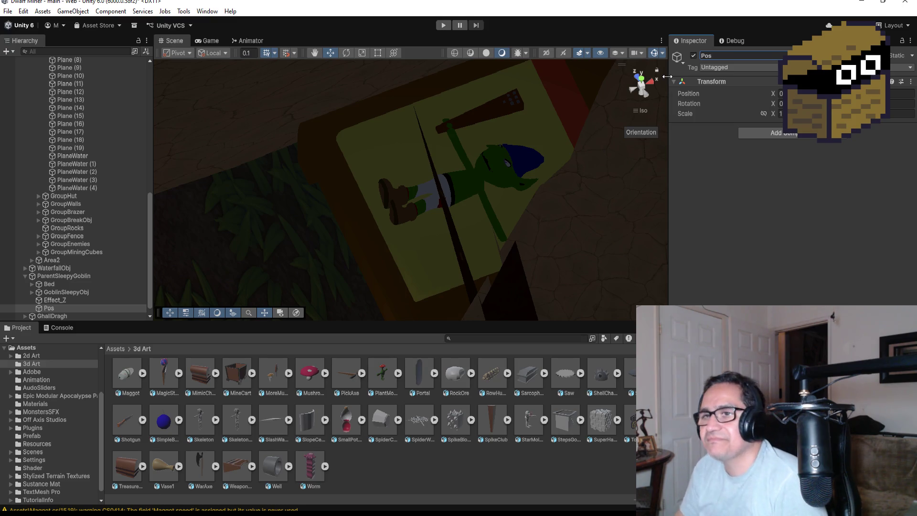
{"action": "left_click", "coordinate": [64, 275]}
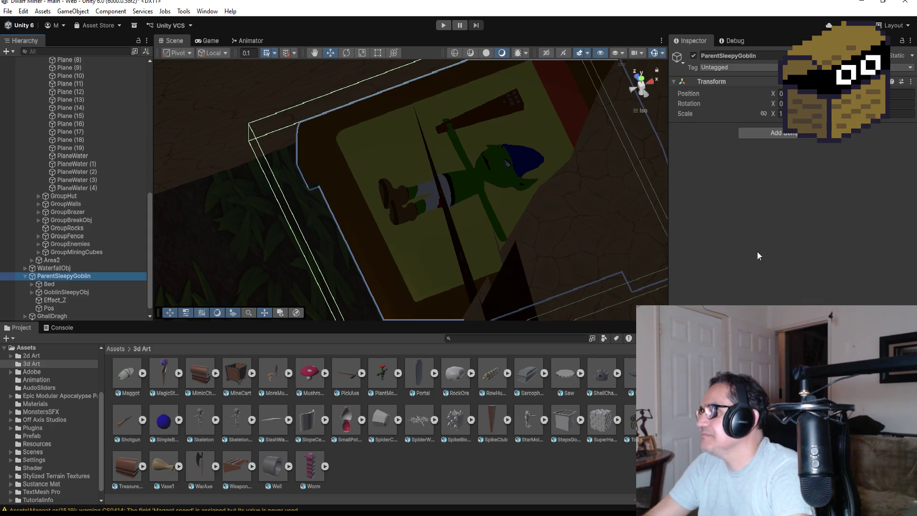
Copy GoblinSleepyObj's Transform position and paste it onto Pos.
{"action": "left_click", "coordinate": [67, 292]}
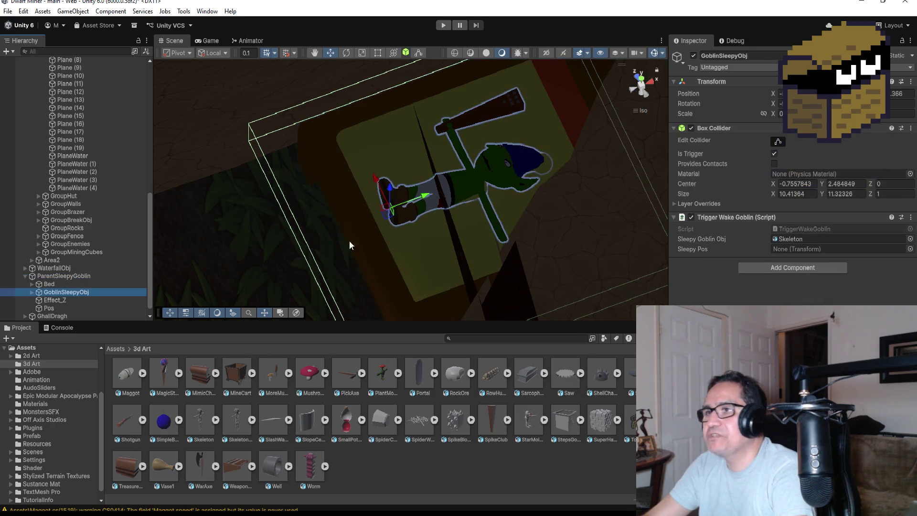
{"action": "left_click", "coordinate": [912, 83]}
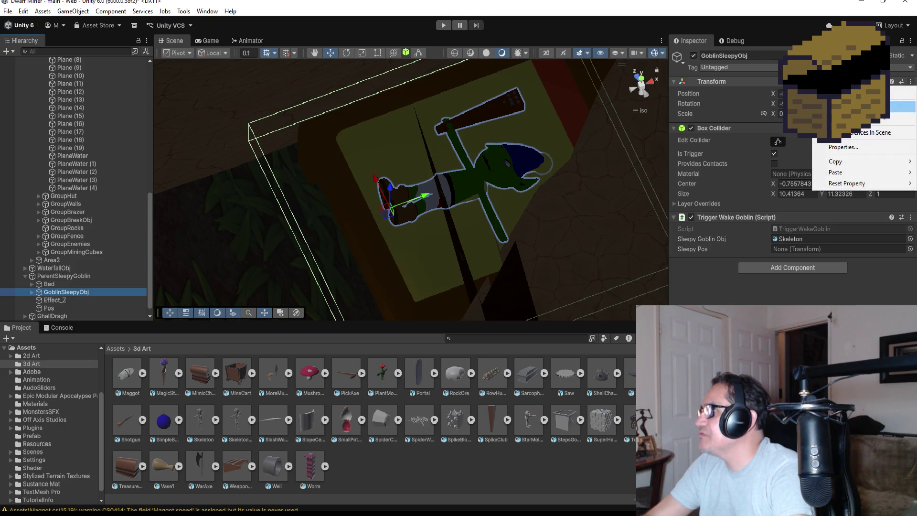
{"action": "mouse_move", "coordinate": [857, 162]}
{"action": "left_click", "coordinate": [784, 166]}
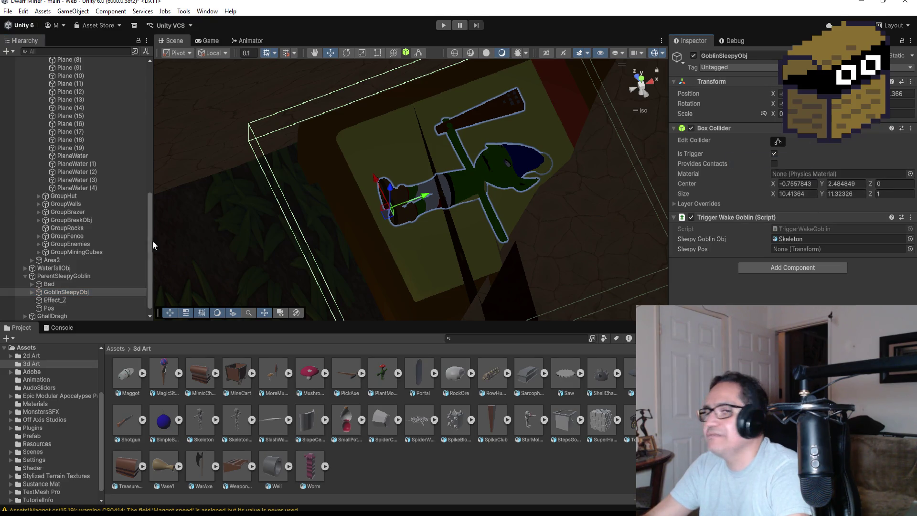
{"action": "left_click", "coordinate": [70, 309]}
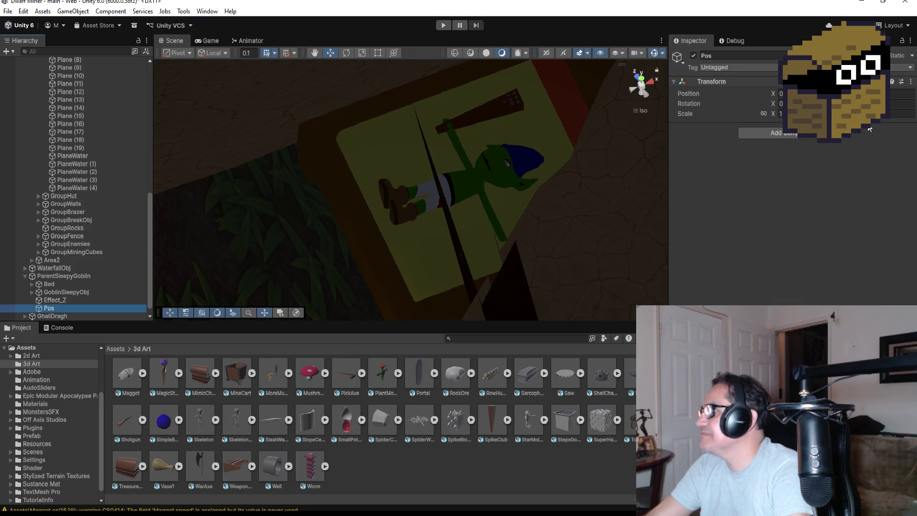
{"action": "left_click", "coordinate": [912, 82]}
{"action": "mouse_move", "coordinate": [834, 174]}
{"action": "left_click", "coordinate": [782, 173]}
Orbit and frame the Scene view on Pos, then reselect GoblinSleepyObj.
{"action": "mouse_move", "coordinate": [549, 190]}
{"action": "left_mouse_down"}
{"action": "mouse_move", "coordinate": [412, 234]}
{"action": "mouse_move", "coordinate": [438, 196]}
{"action": "mouse_move", "coordinate": [306, 234]}
{"action": "left_mouse_up"}
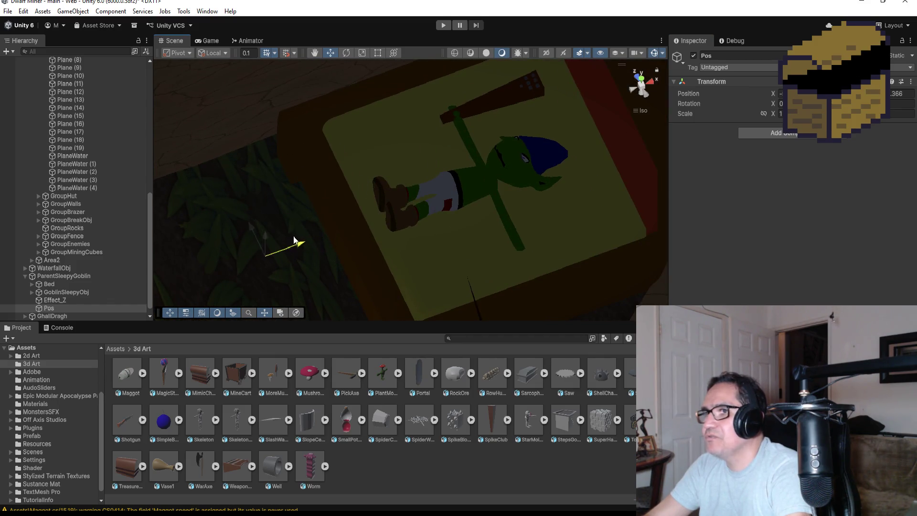
{"action": "key", "text": "f"}
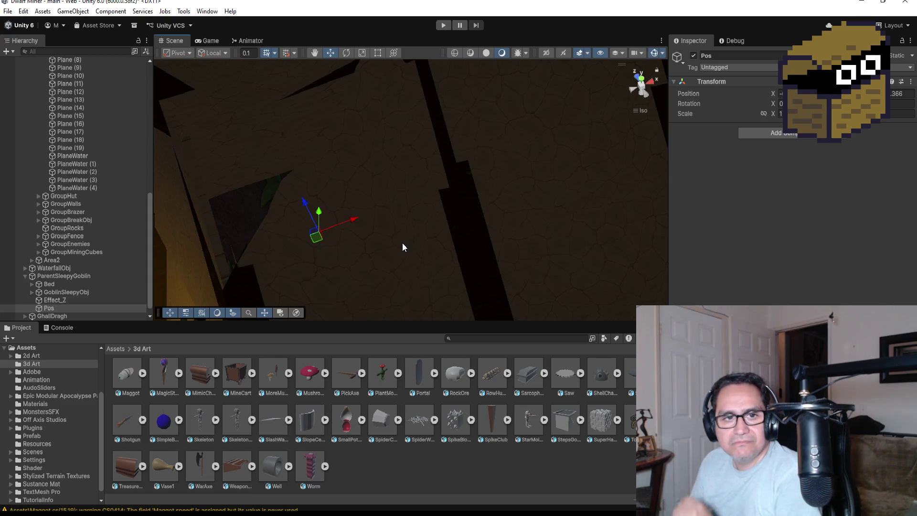
{"action": "left_click", "coordinate": [78, 293]}
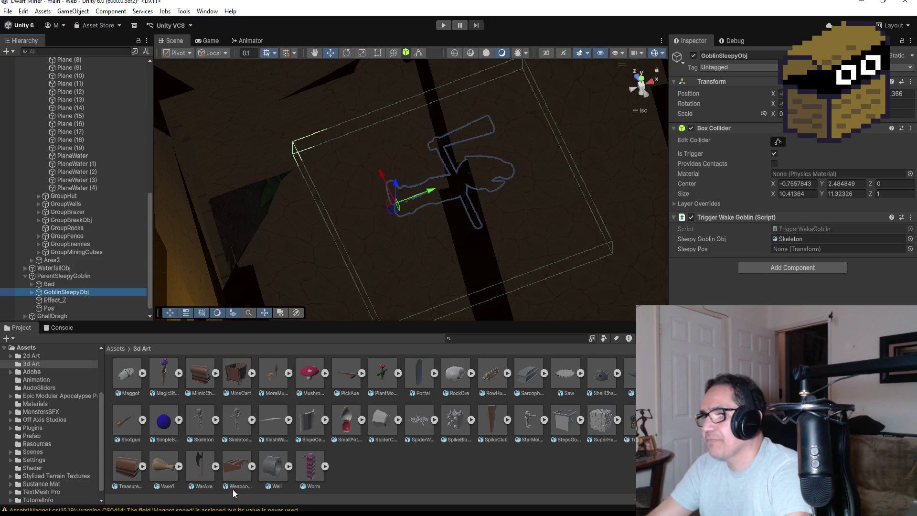
{"action": "mouse_move", "coordinate": [223, 514]}
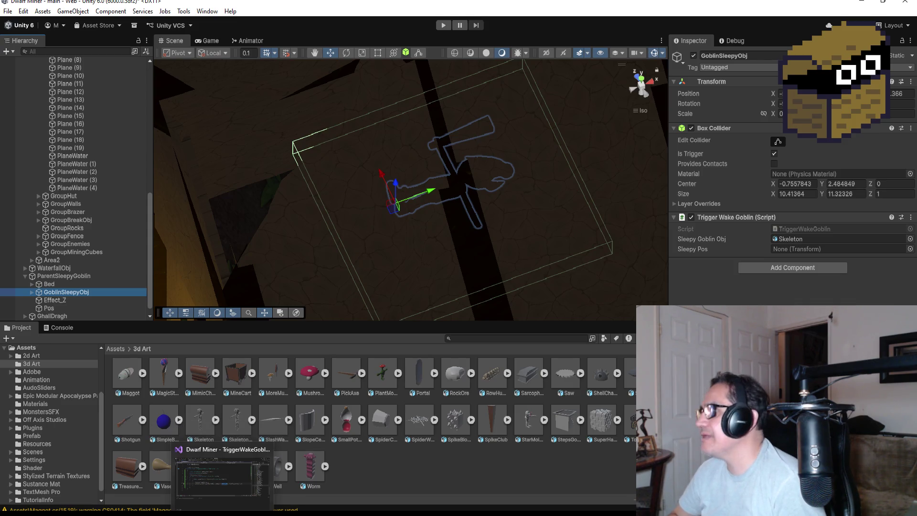
{"action": "left_click", "coordinate": [69, 275]}
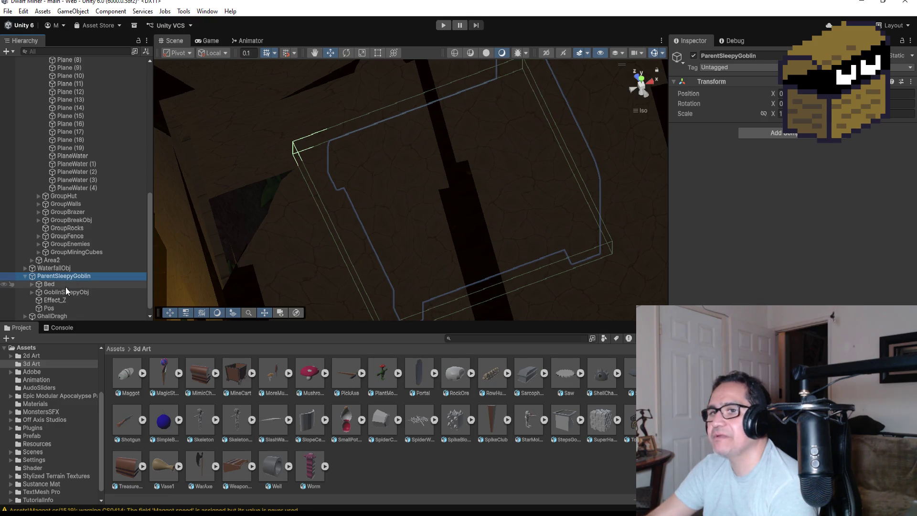
{"action": "left_click", "coordinate": [65, 291]}
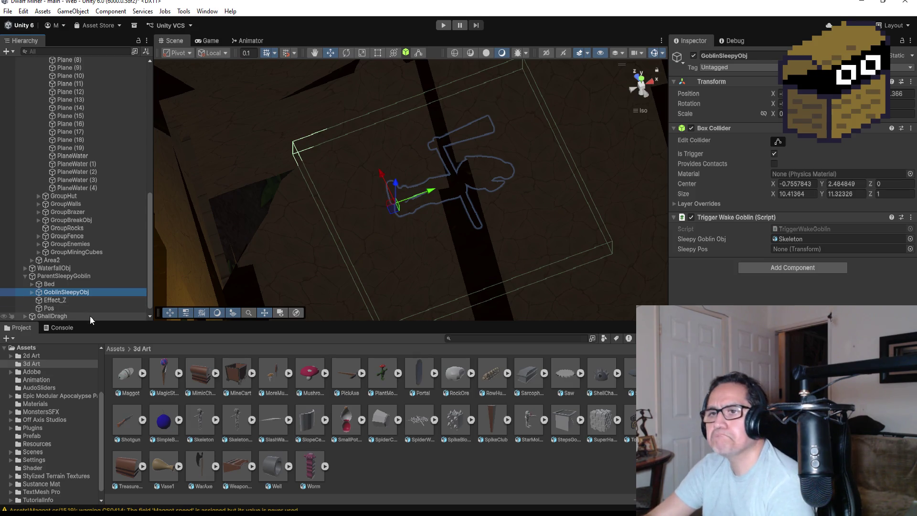
Assign Pos to the Sleepy Pos field, collapse ParentSleepyGoblin, and enter Play mode.
{"action": "scroll", "coordinate": [75, 312], "scroll_direction": "down", "scroll_amount": 1}
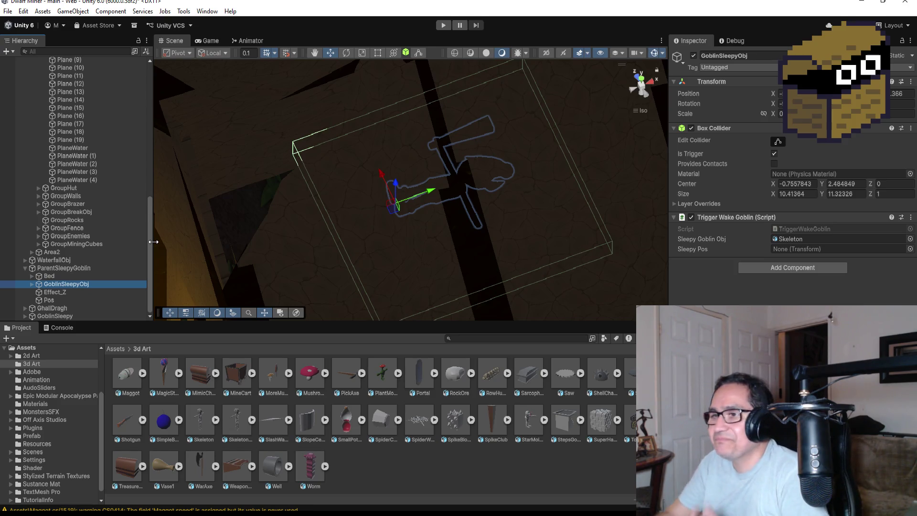
{"action": "mouse_move", "coordinate": [488, 251]}
{"action": "left_mouse_down"}
{"action": "mouse_move", "coordinate": [434, 226]}
{"action": "mouse_move", "coordinate": [595, 231]}
{"action": "left_mouse_up"}
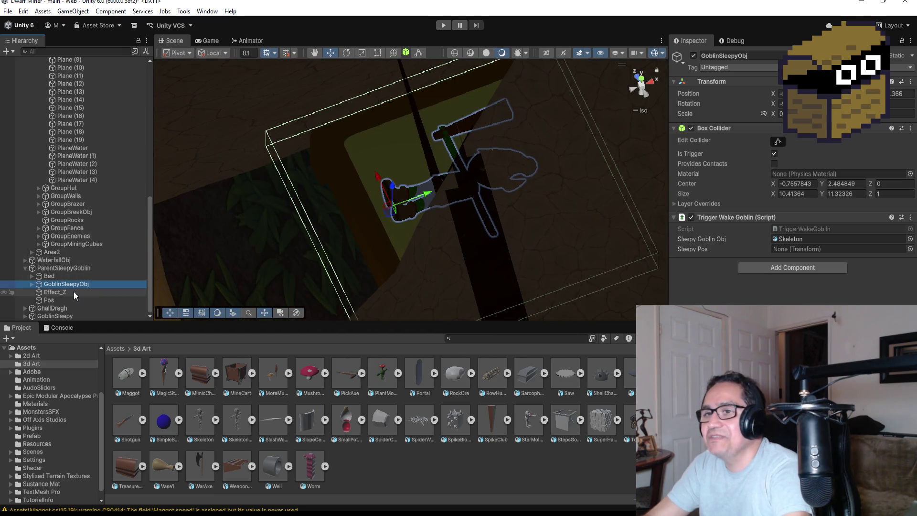
{"action": "left_click", "coordinate": [799, 270]}
{"action": "left_click_drag", "start_coordinate": [799, 270], "coordinate": [809, 251]}
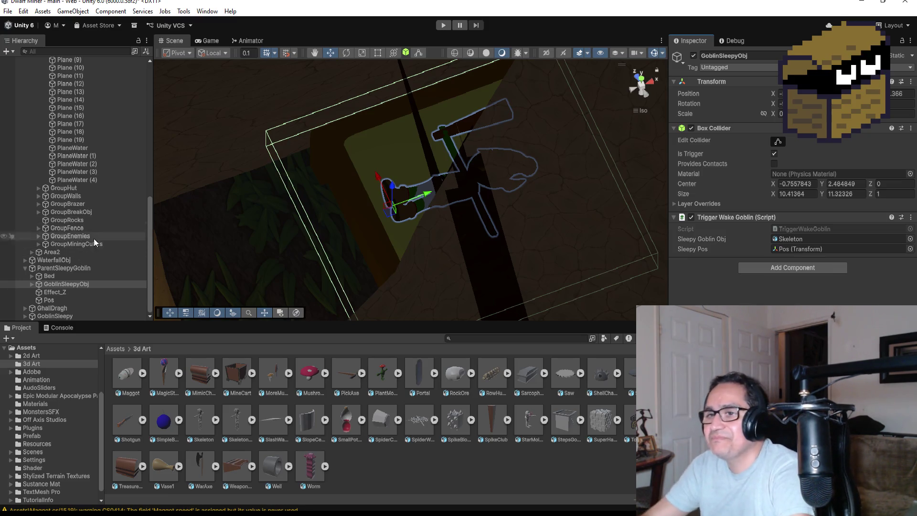
{"action": "left_click", "coordinate": [26, 268]}
{"action": "left_click", "coordinate": [441, 25]}
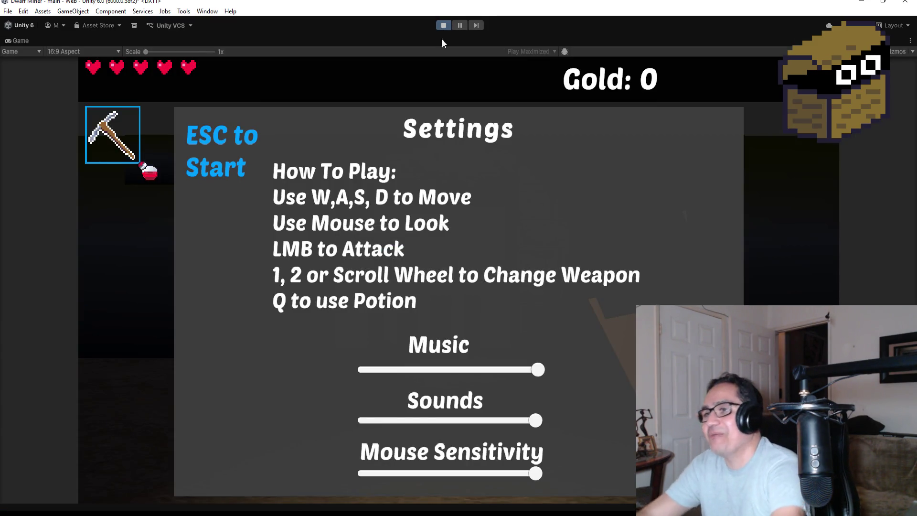
Close the settings panel, switch to the shotgun, and shoot the red devil and goblin near the houses.
{"action": "key", "text": "Escape"}
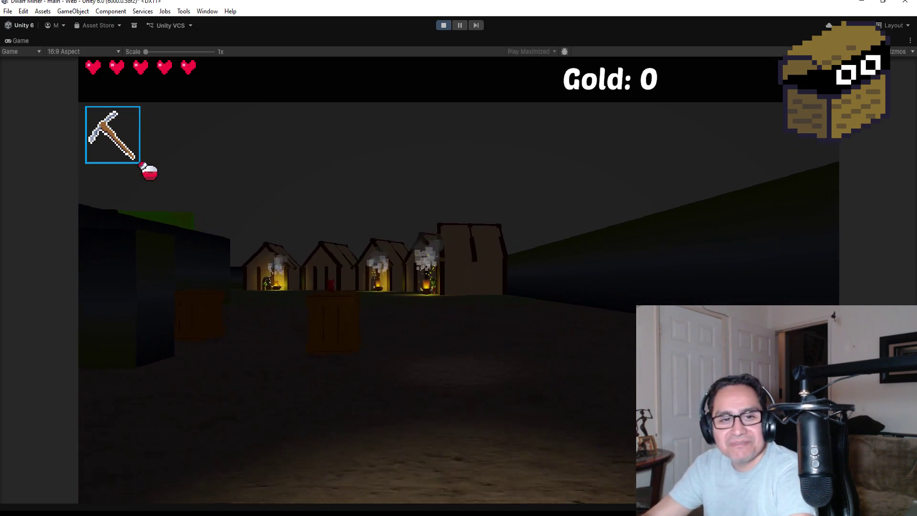
{"action": "key", "text": "2"}
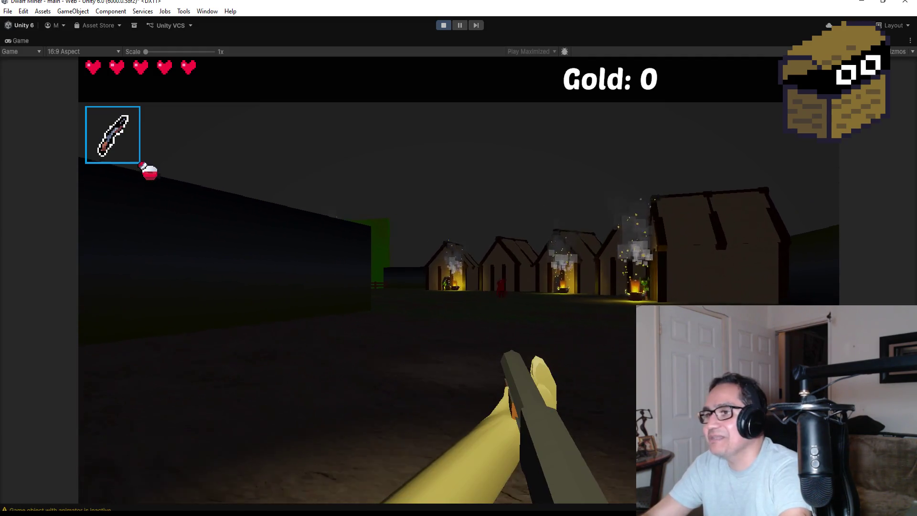
{"action": "left_click", "coordinate": [459, 281]}
{"action": "key", "text": "w"}
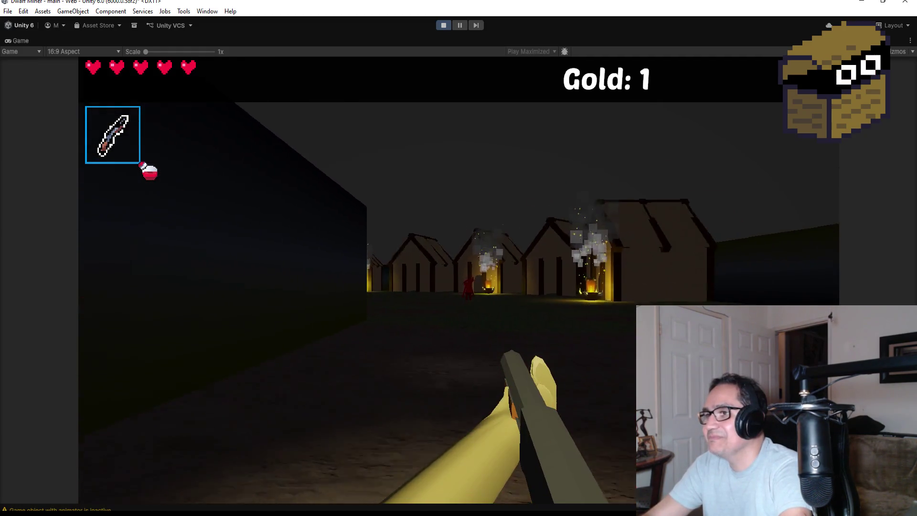
{"action": "key", "text": "w"}
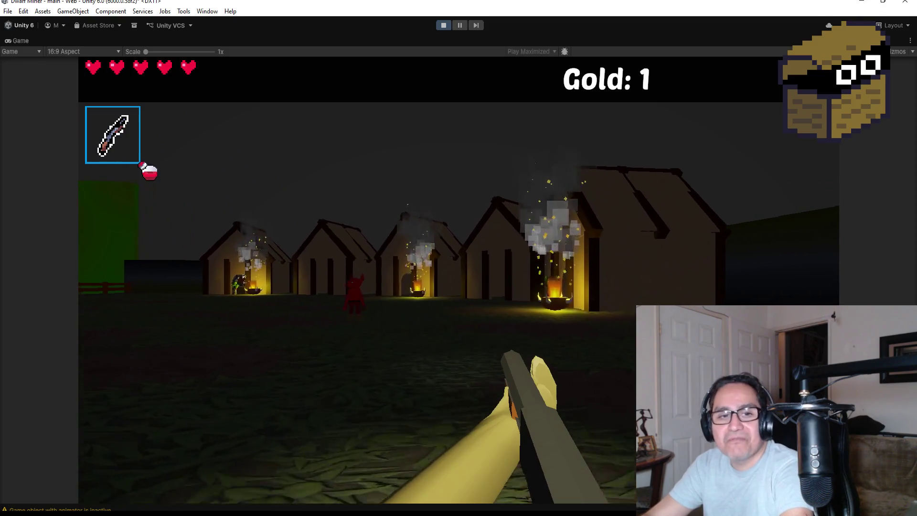
{"action": "left_click", "coordinate": [357, 279]}
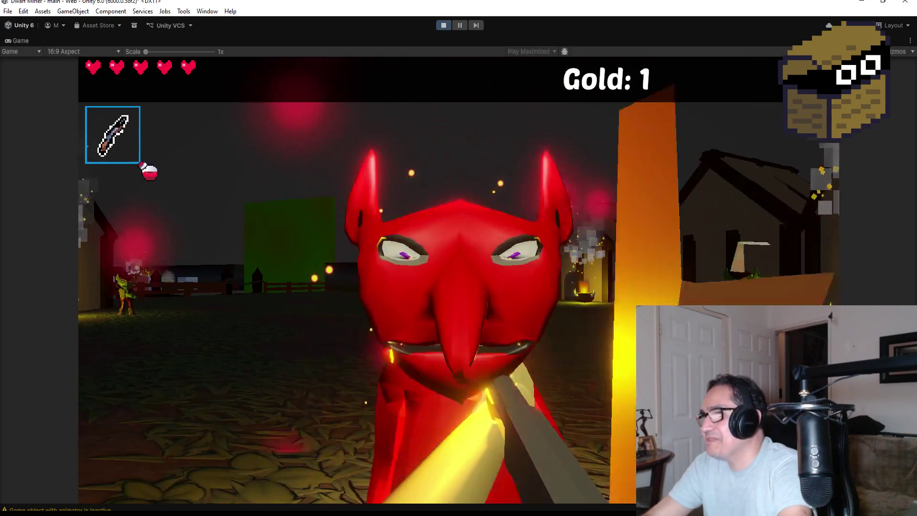
{"action": "left_click", "coordinate": [357, 279]}
{"action": "left_click", "coordinate": [357, 280]}
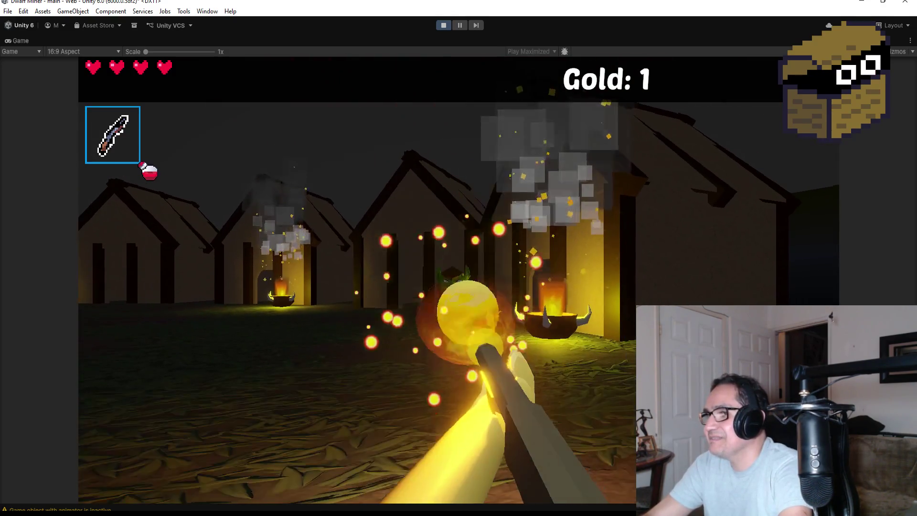
{"action": "left_click", "coordinate": [357, 280]}
Walk into the house, strike the goblin sleeping on the bed, then stop play mode.
{"action": "key", "text": "s"}
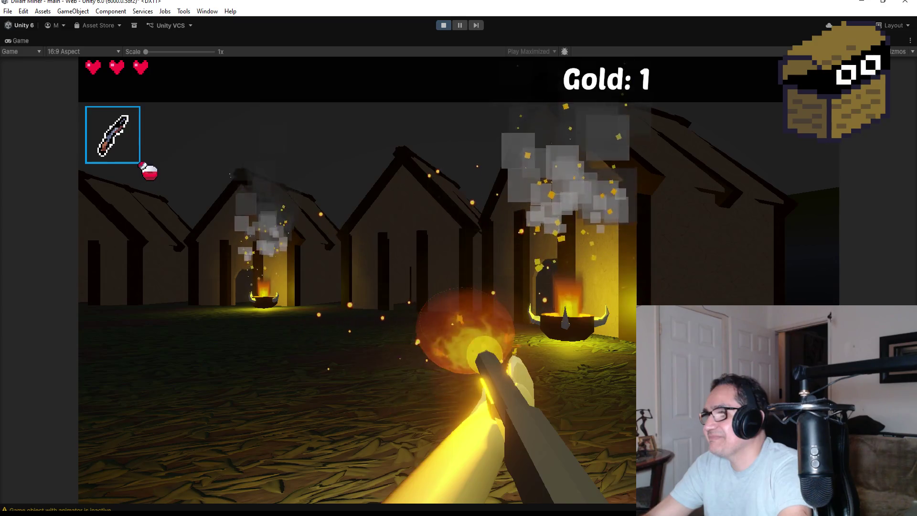
{"action": "key", "text": "w"}
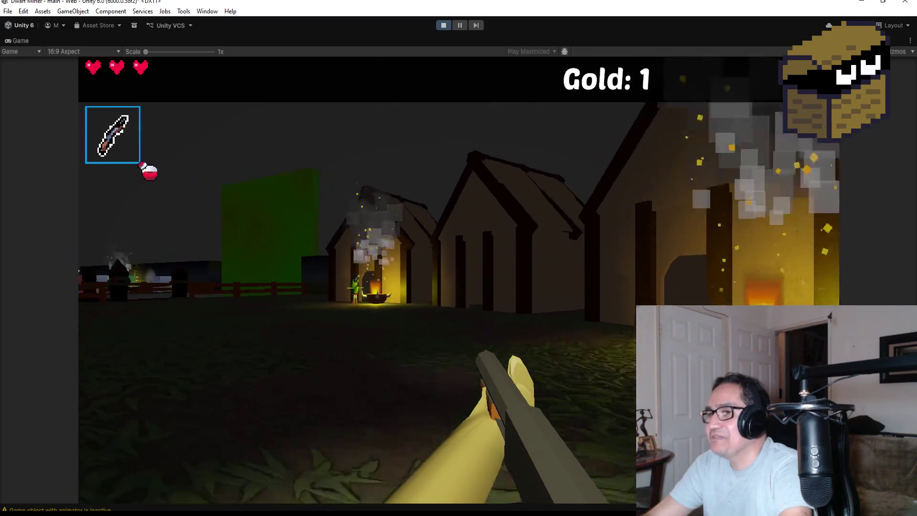
{"action": "key", "text": "w"}
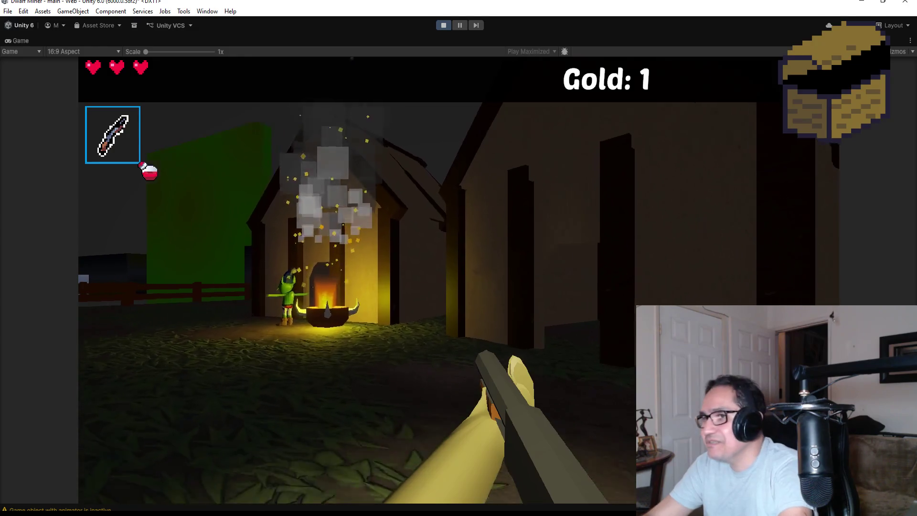
{"action": "key", "text": "w"}
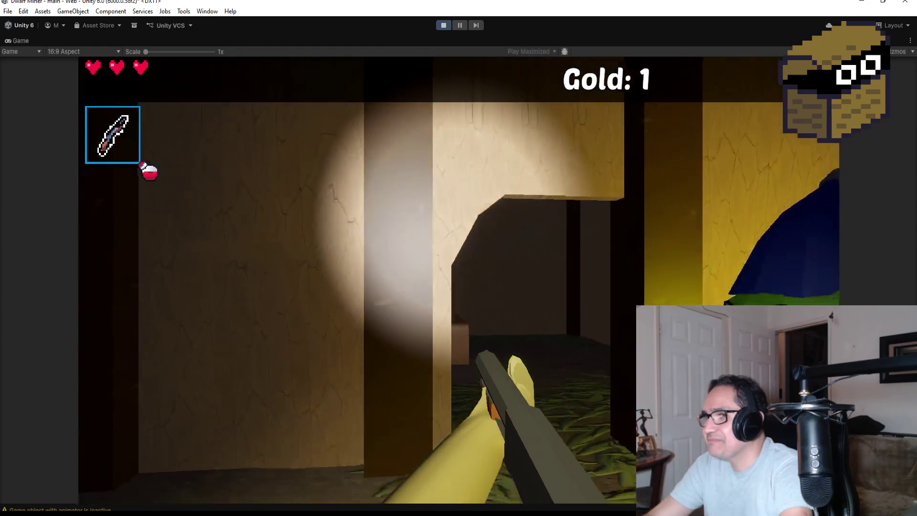
{"action": "left_click", "coordinate": [458, 258]}
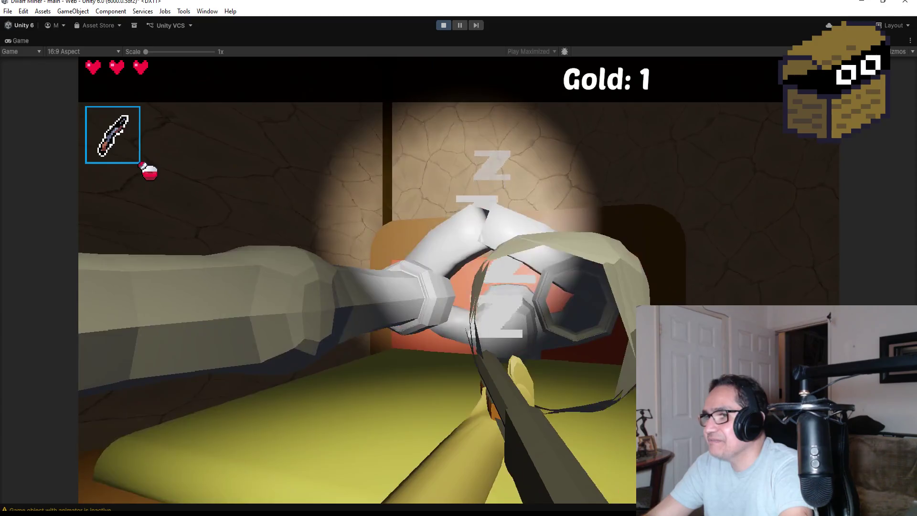
{"action": "key", "text": "s"}
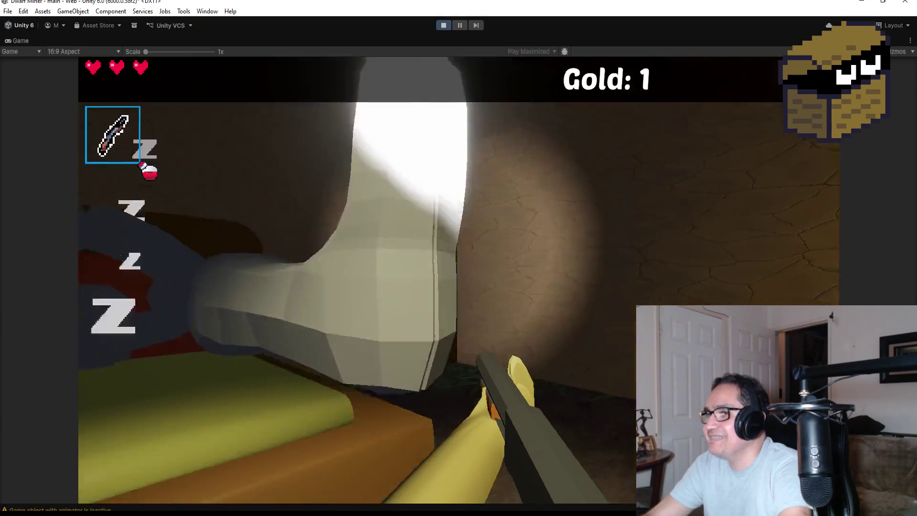
{"action": "key", "text": "Escape"}
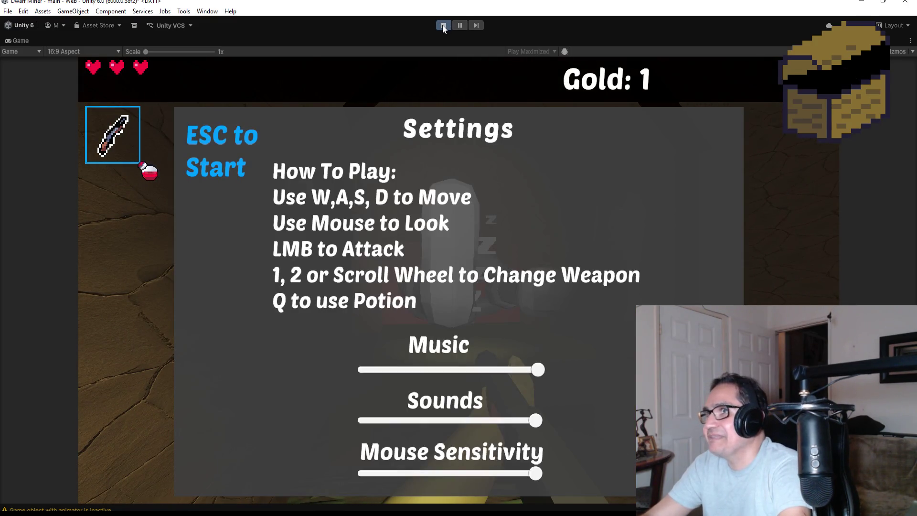
{"action": "left_click", "coordinate": [444, 25]}
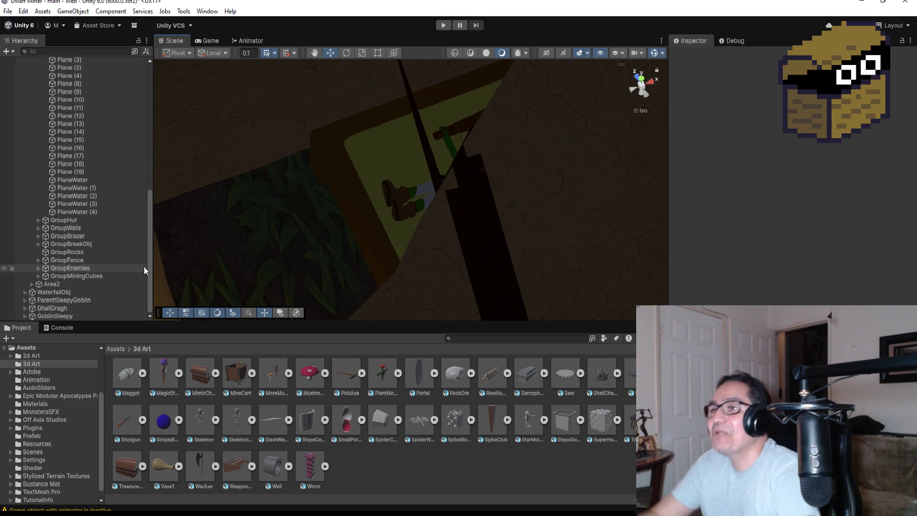
Collapse GroupFloor and Area1 in the Hierarchy and select GoblinSleepy.
{"action": "scroll", "coordinate": [79, 188], "scroll_direction": "up", "scroll_amount": 8}
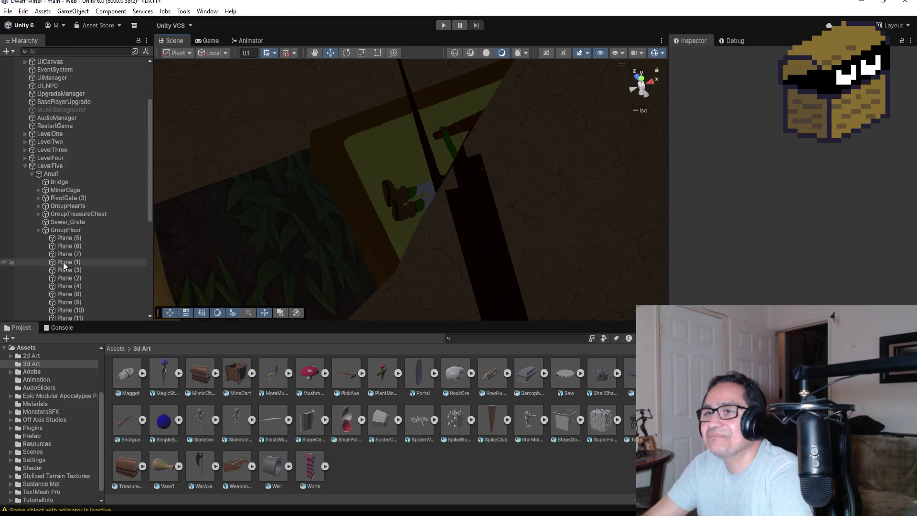
{"action": "left_click", "coordinate": [38, 230]}
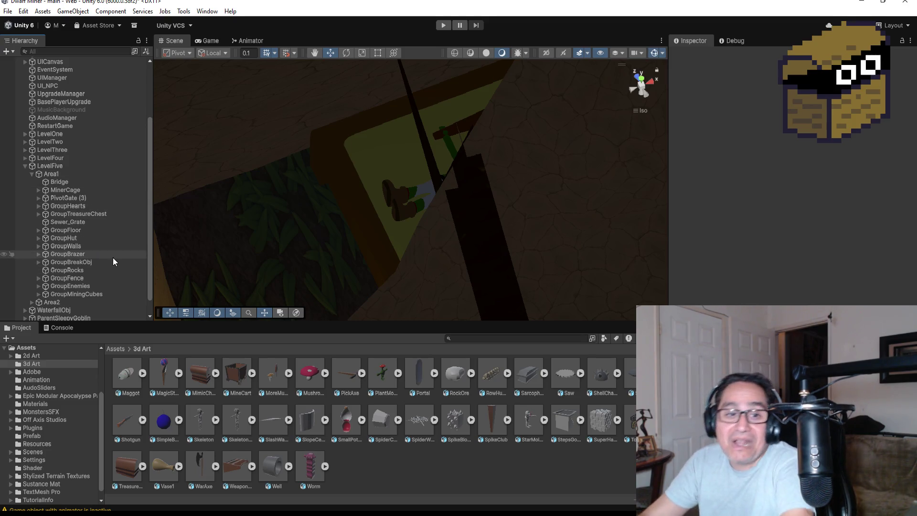
{"action": "scroll", "coordinate": [102, 261], "scroll_direction": "down", "scroll_amount": 2}
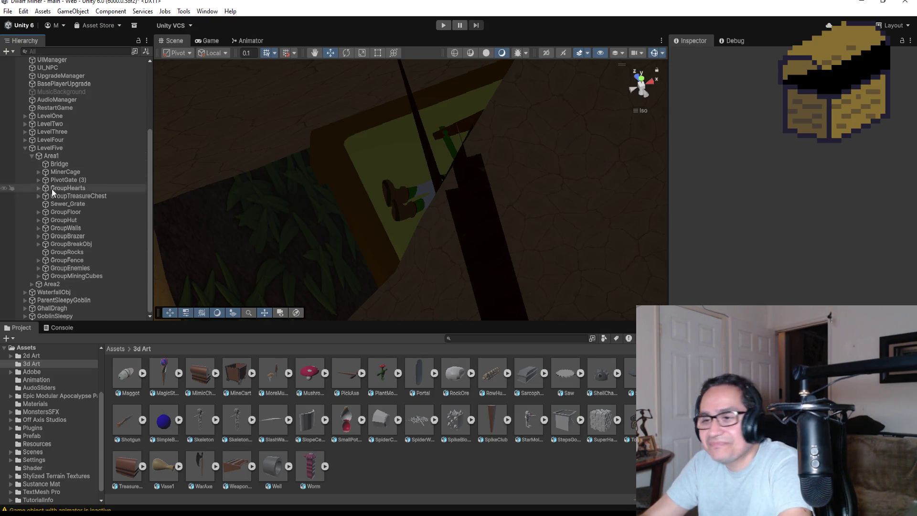
{"action": "left_click", "coordinate": [32, 156]}
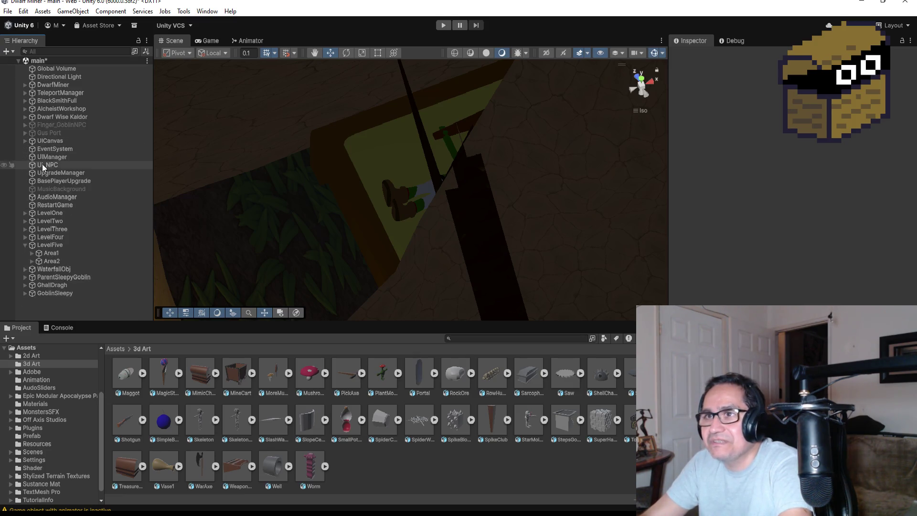
{"action": "left_click", "coordinate": [66, 294]}
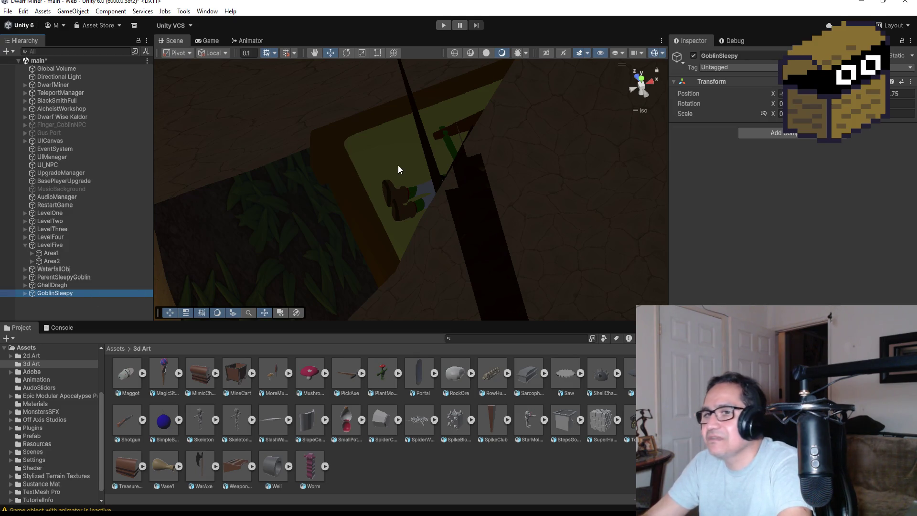
Frame GoblinSleepy and orbit to a low side view of it beside the brazier.
{"action": "key", "text": "f"}
{"action": "mouse_move", "coordinate": [311, 265]}
{"action": "left_mouse_down"}
{"action": "mouse_move", "coordinate": [482, 53]}
{"action": "mouse_move", "coordinate": [440, 171]}
{"action": "mouse_move", "coordinate": [239, 248]}
{"action": "left_mouse_up"}
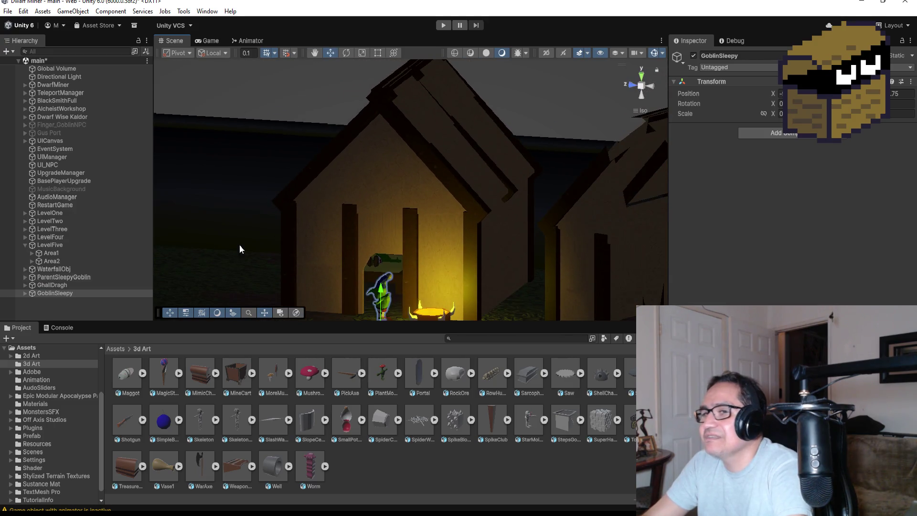
{"action": "double_click", "coordinate": [84, 292]}
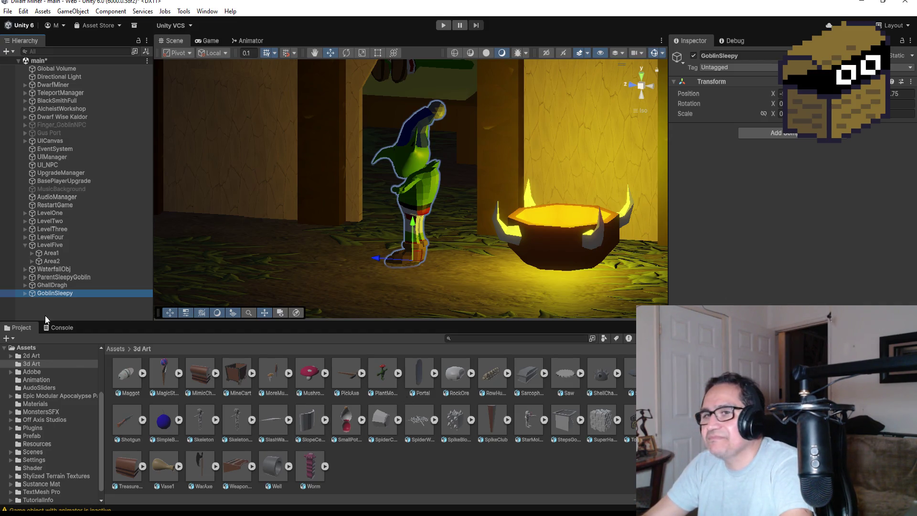
{"action": "scroll", "coordinate": [401, 203], "scroll_direction": "down", "scroll_amount": 3}
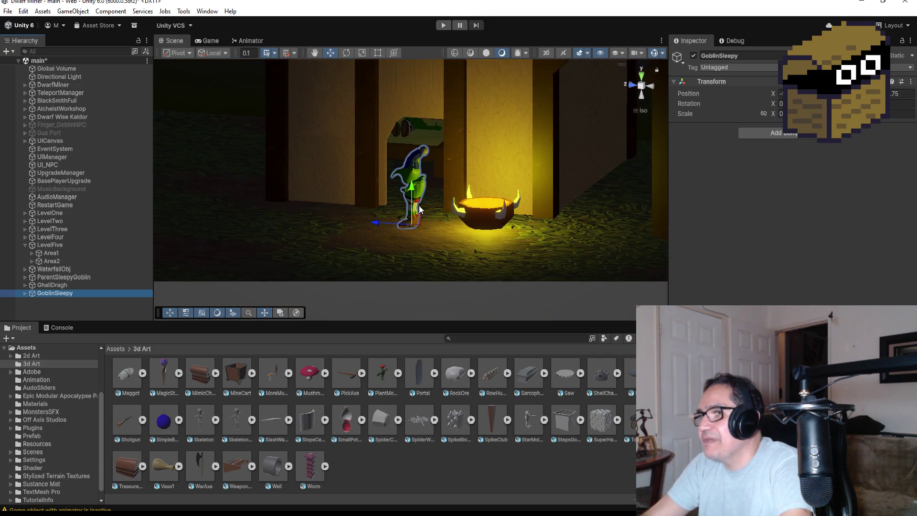
{"action": "left_click_drag", "start_coordinate": [485, 191], "coordinate": [479, 216]}
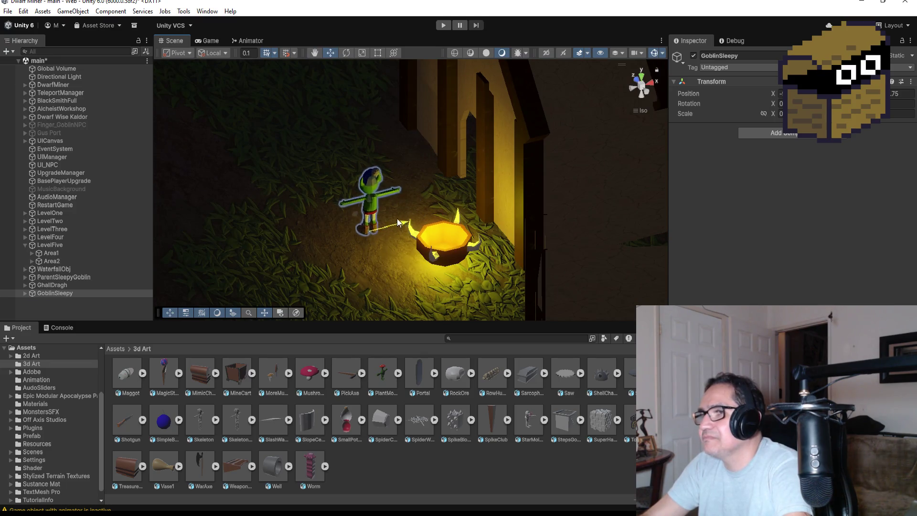
{"action": "key", "text": "f"}
{"action": "mouse_move", "coordinate": [449, 233]}
{"action": "left_mouse_down"}
{"action": "mouse_move", "coordinate": [447, 204]}
{"action": "mouse_move", "coordinate": [484, 190]}
{"action": "mouse_move", "coordinate": [387, 155]}
{"action": "left_mouse_up"}
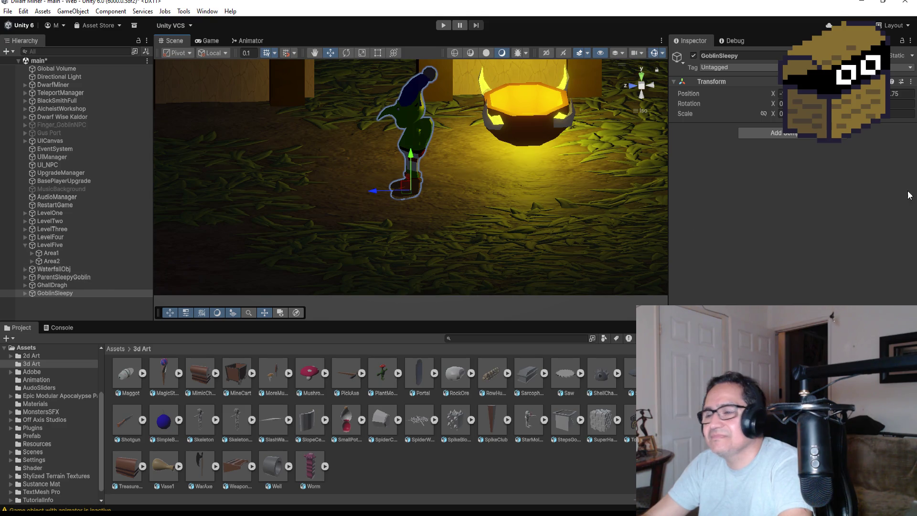
Add a Rigidbody to GoblinSleepy with rotation frozen on all three axes.
{"action": "left_click", "coordinate": [816, 134]}
{"action": "type", "text": "ri"}
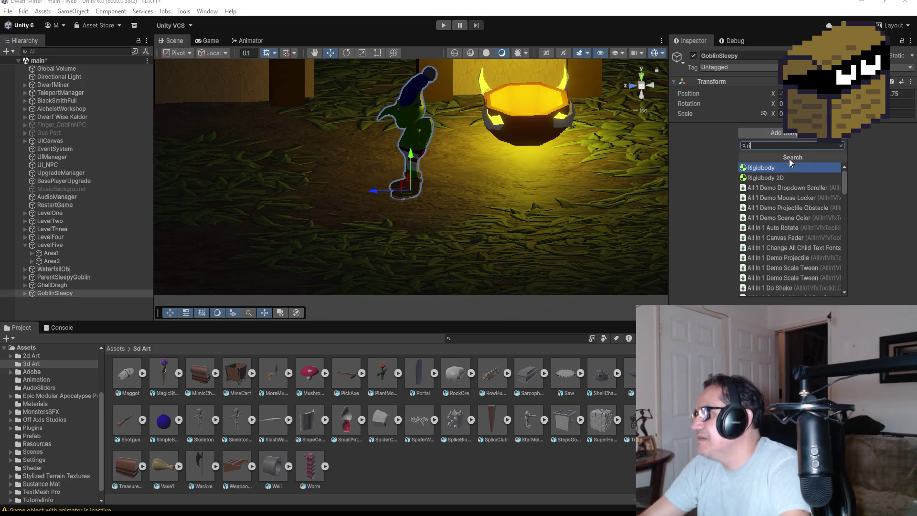
{"action": "left_click", "coordinate": [818, 167]}
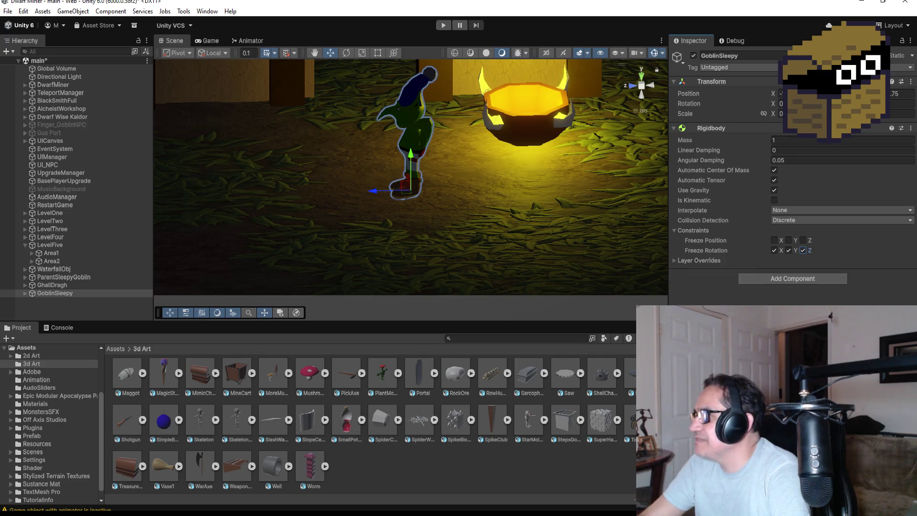
{"action": "left_click", "coordinate": [673, 232]}
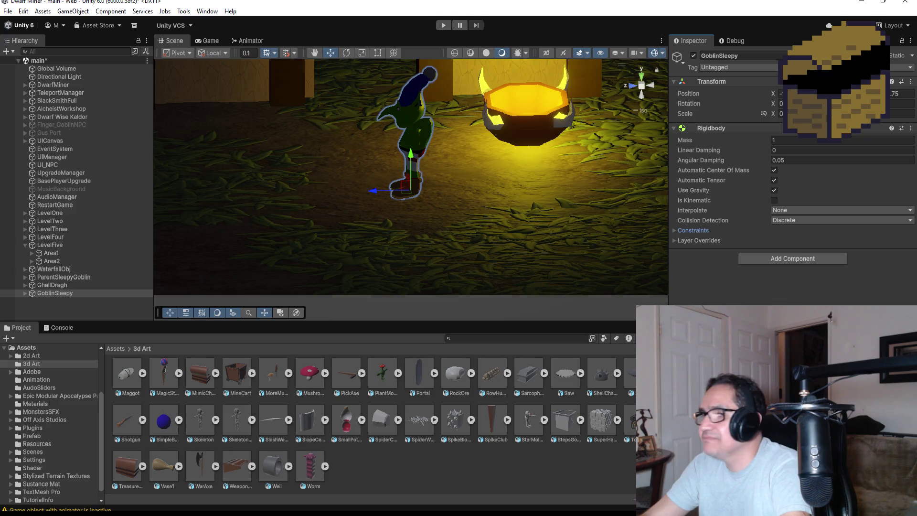
Add a Box Collider to GoblinSleepy.
{"action": "left_click", "coordinate": [767, 259]}
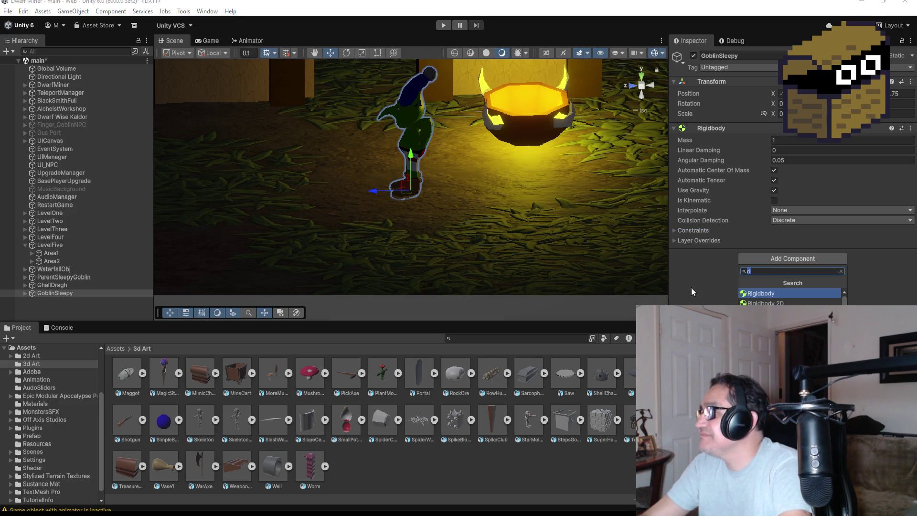
{"action": "key", "text": "BackSpace"}
{"action": "key", "text": "BackSpace"}
{"action": "type", "text": "box"}
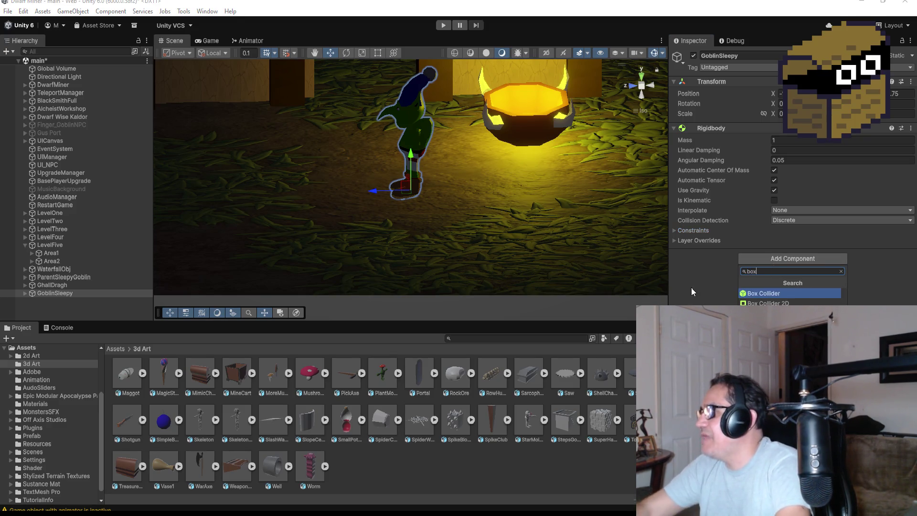
{"action": "key", "text": "Return"}
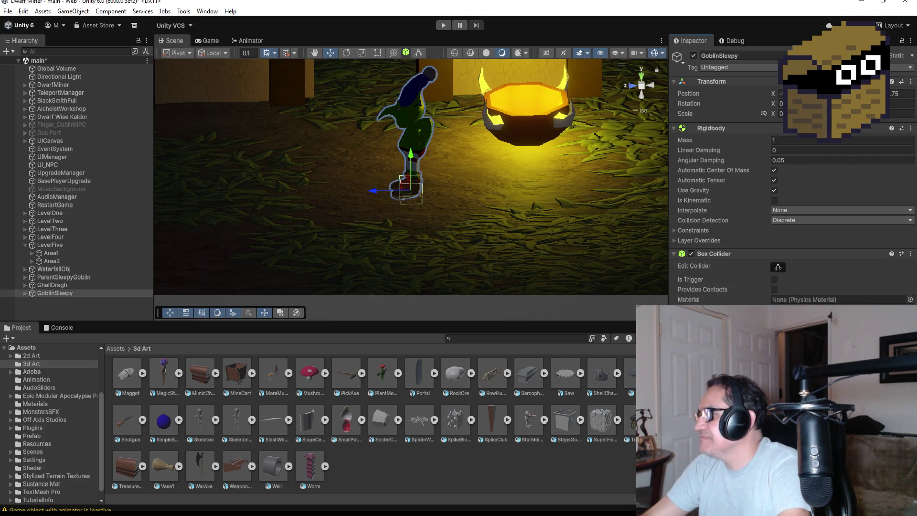
Resize the Box Collider in front view to fit the standing goblin's height and width.
{"action": "left_click", "coordinate": [778, 267]}
{"action": "left_click", "coordinate": [631, 88]}
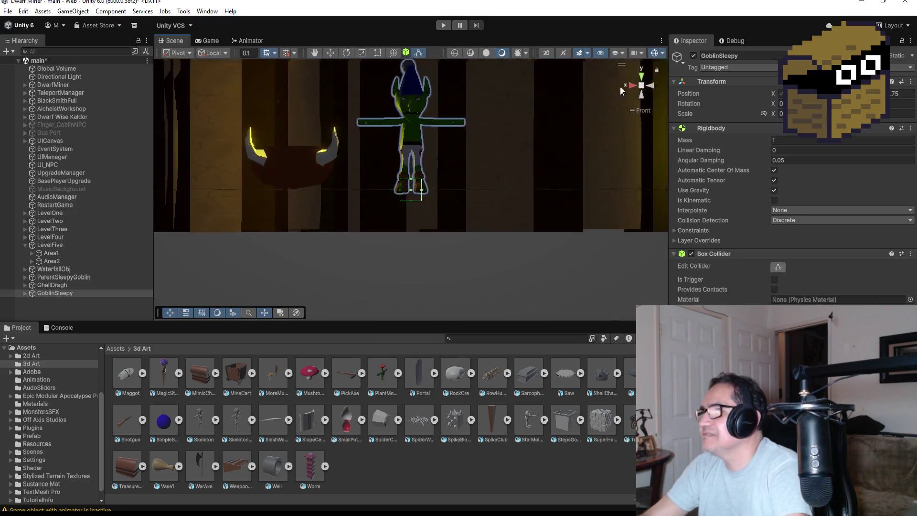
{"action": "left_click_drag", "start_coordinate": [412, 181], "coordinate": [414, 170]}
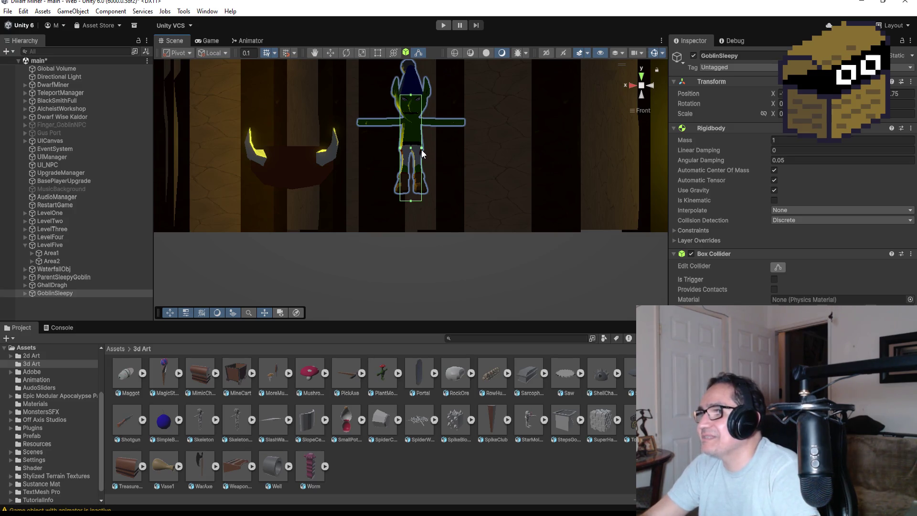
{"action": "left_click_drag", "start_coordinate": [421, 150], "coordinate": [426, 150]}
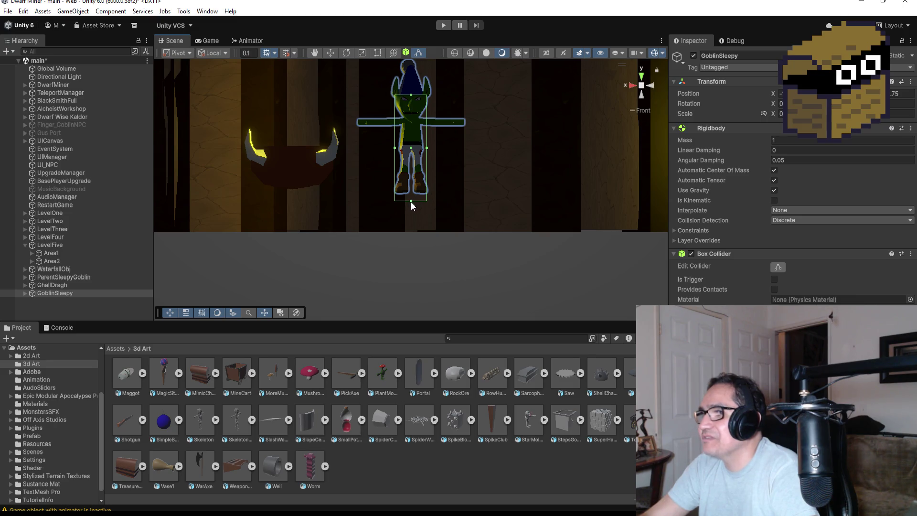
{"action": "left_click_drag", "start_coordinate": [412, 200], "coordinate": [414, 196]}
Look down closely on GoblinSleepy beside the brazier and collapse the LevelFive group.
{"action": "mouse_move", "coordinate": [540, 124]}
{"action": "left_mouse_down"}
{"action": "mouse_move", "coordinate": [421, 157]}
{"action": "mouse_move", "coordinate": [414, 90]}
{"action": "left_mouse_up"}
{"action": "scroll", "coordinate": [413, 141], "scroll_direction": "up", "scroll_amount": 3}
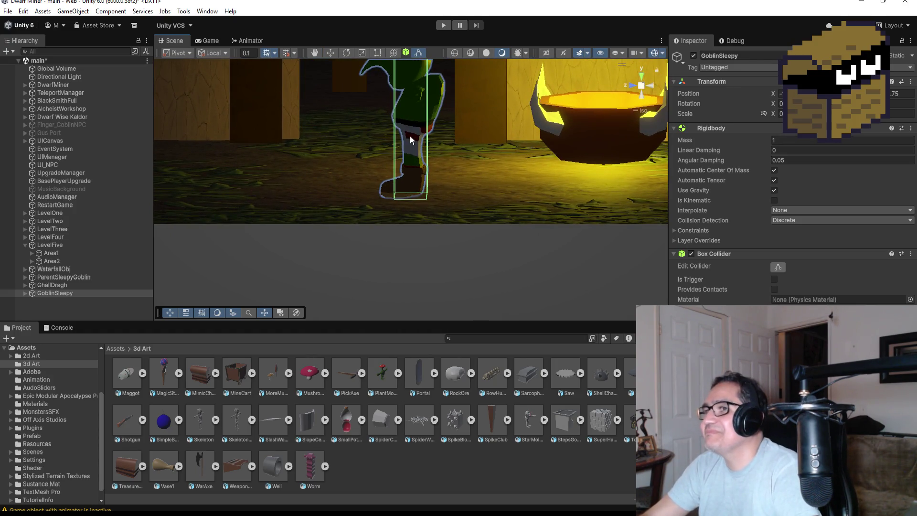
{"action": "left_click_drag", "start_coordinate": [410, 139], "coordinate": [400, 130]}
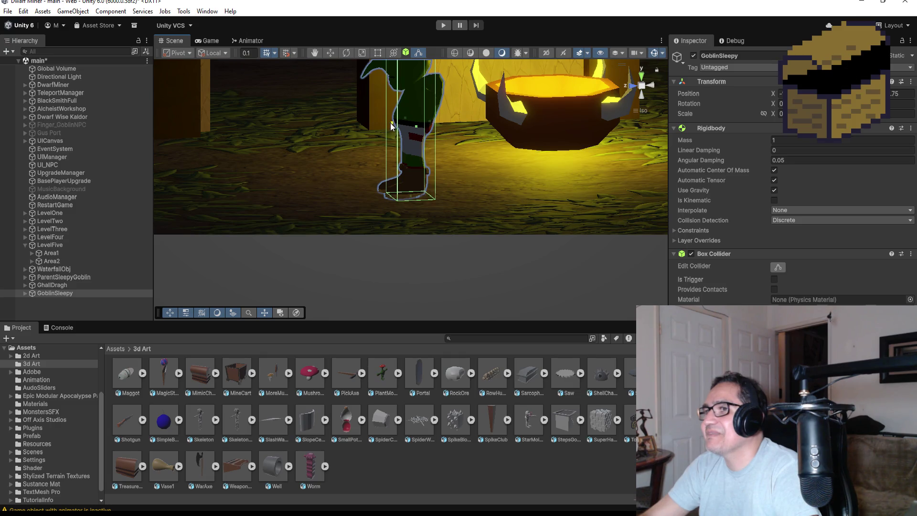
{"action": "left_click_drag", "start_coordinate": [501, 127], "coordinate": [441, 122]}
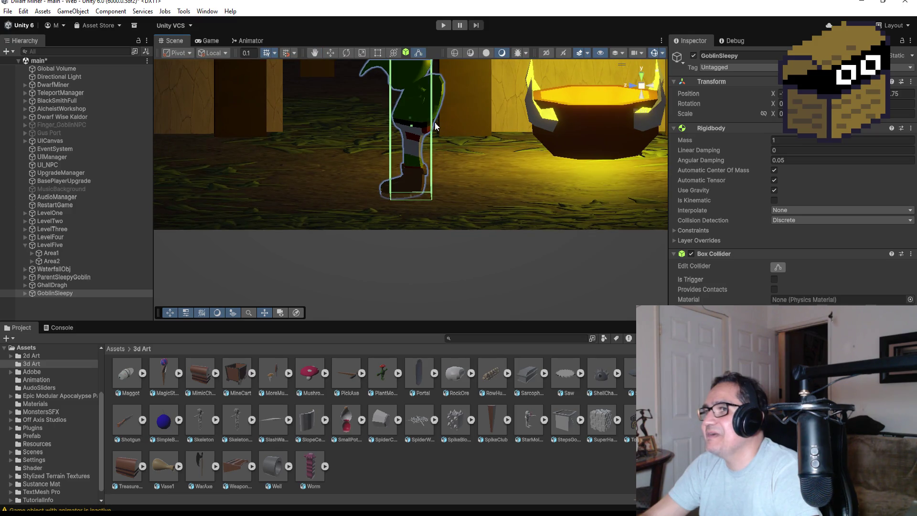
{"action": "mouse_move", "coordinate": [455, 124]}
{"action": "left_mouse_down"}
{"action": "mouse_move", "coordinate": [436, 129]}
{"action": "mouse_move", "coordinate": [452, 124]}
{"action": "left_mouse_up"}
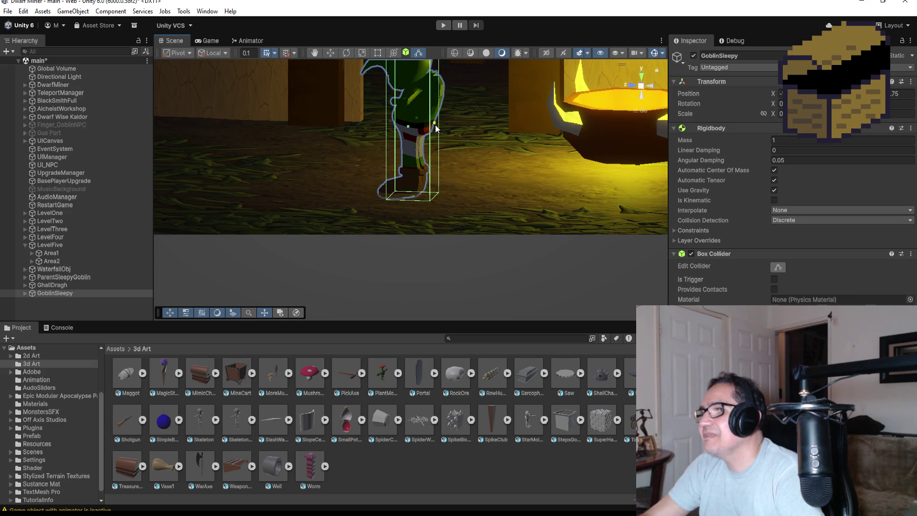
{"action": "mouse_move", "coordinate": [441, 124]}
{"action": "left_mouse_down"}
{"action": "mouse_move", "coordinate": [472, 142]}
{"action": "mouse_move", "coordinate": [560, 139]}
{"action": "mouse_move", "coordinate": [508, 150]}
{"action": "mouse_move", "coordinate": [388, 140]}
{"action": "mouse_move", "coordinate": [473, 162]}
{"action": "left_mouse_up"}
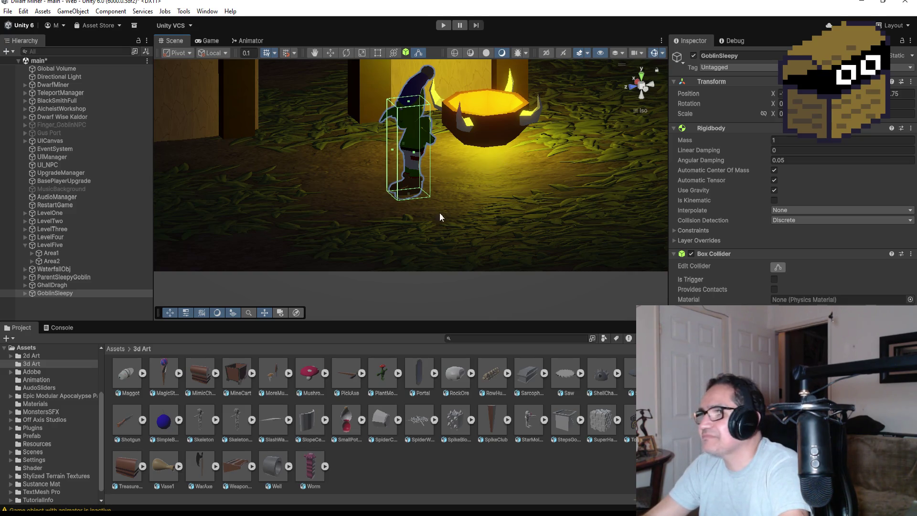
{"action": "mouse_move", "coordinate": [470, 181]}
{"action": "left_mouse_down"}
{"action": "mouse_move", "coordinate": [553, 159]}
{"action": "mouse_move", "coordinate": [631, 227]}
{"action": "left_mouse_up"}
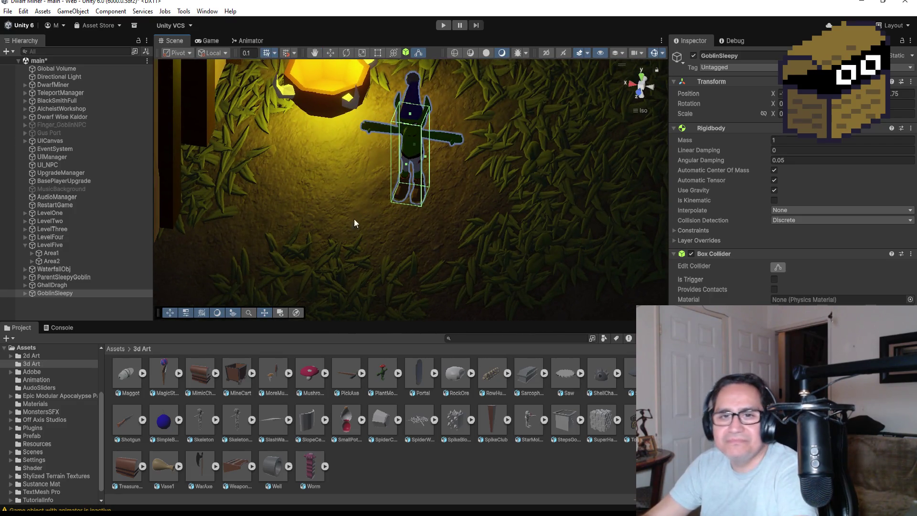
{"action": "scroll", "coordinate": [287, 138], "scroll_direction": "up", "scroll_amount": 5}
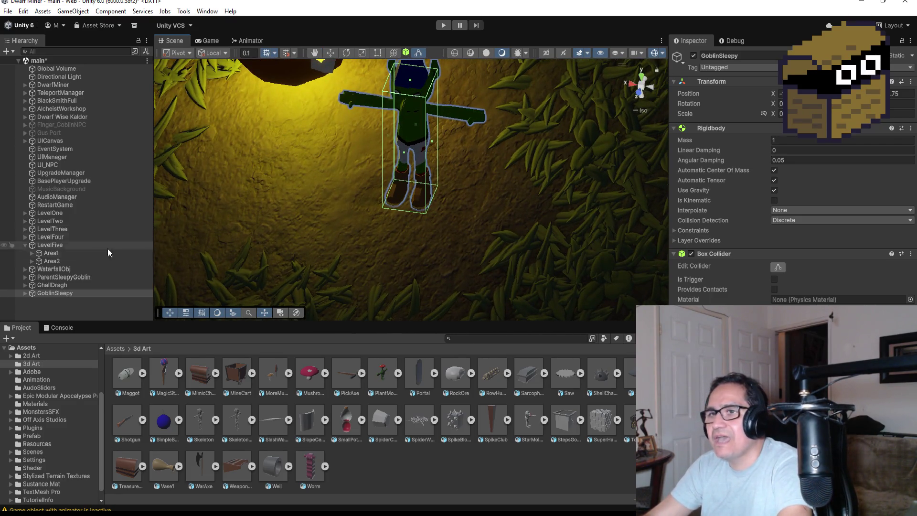
{"action": "left_click", "coordinate": [25, 245]}
{"action": "left_click", "coordinate": [43, 277]}
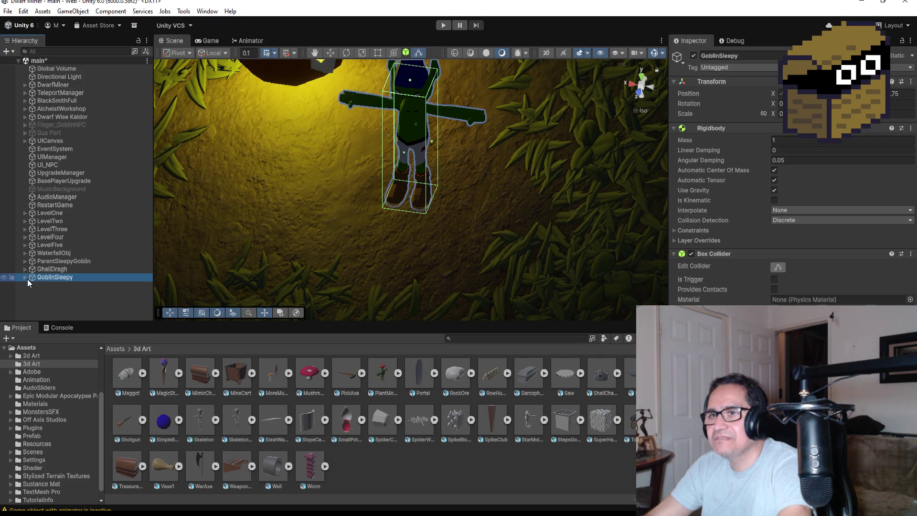
Frame the selected GoblinSleepy with F and switch the Scene view to Top view.
{"action": "left_click", "coordinate": [57, 291]}
{"action": "left_click", "coordinate": [56, 270]}
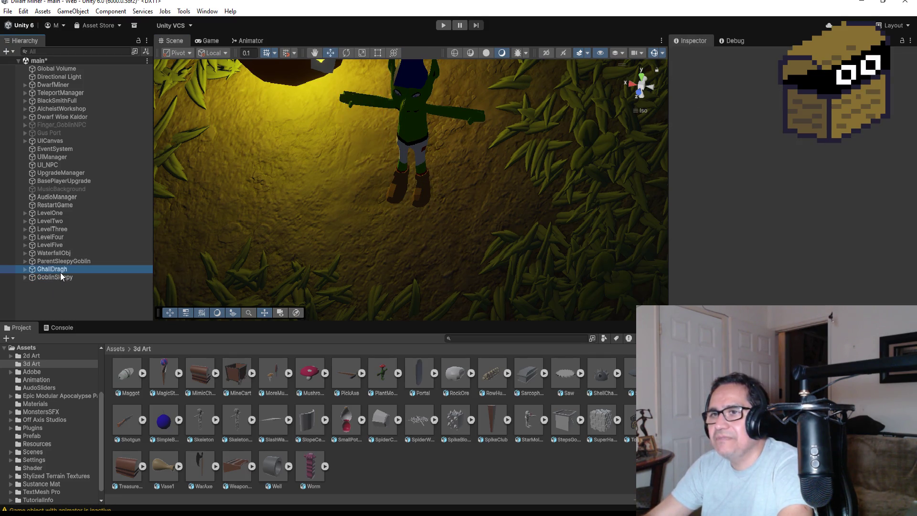
{"action": "left_click", "coordinate": [57, 277]}
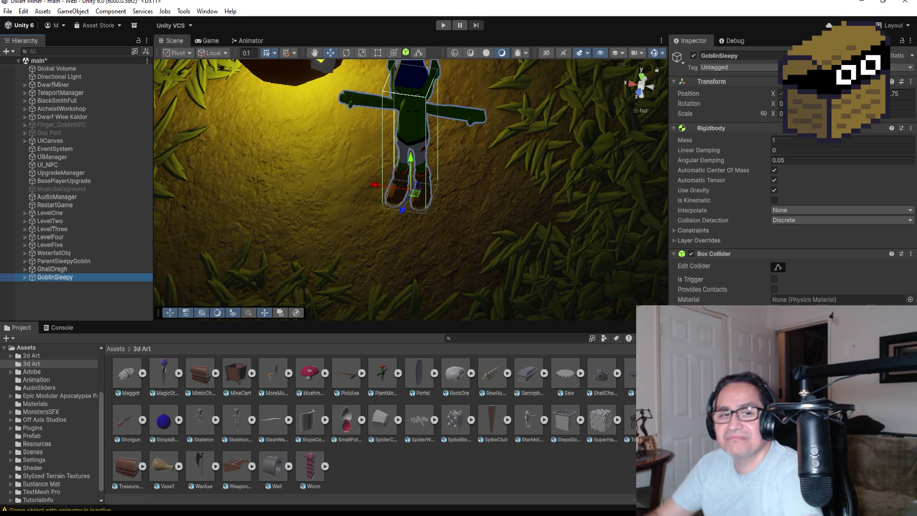
{"action": "left_click", "coordinate": [62, 294]}
{"action": "left_click", "coordinate": [60, 278]}
{"action": "key", "text": "f"}
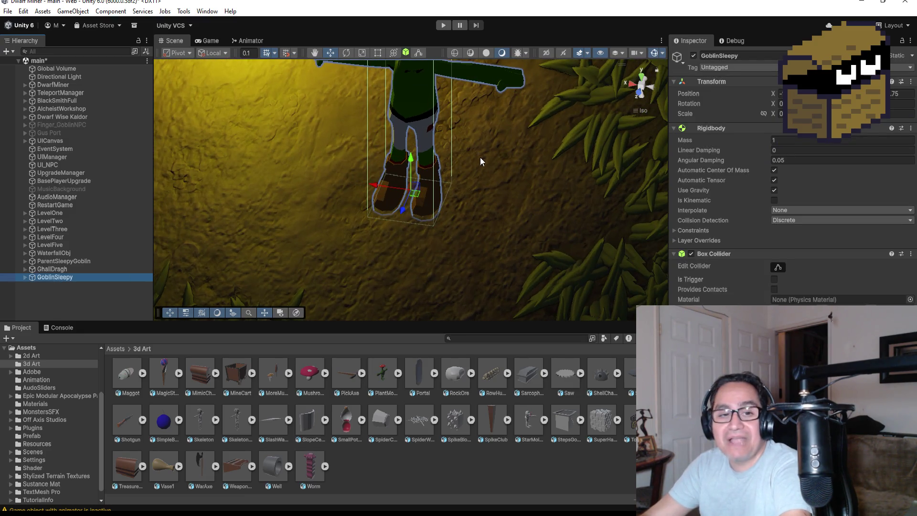
{"action": "left_click", "coordinate": [640, 78]}
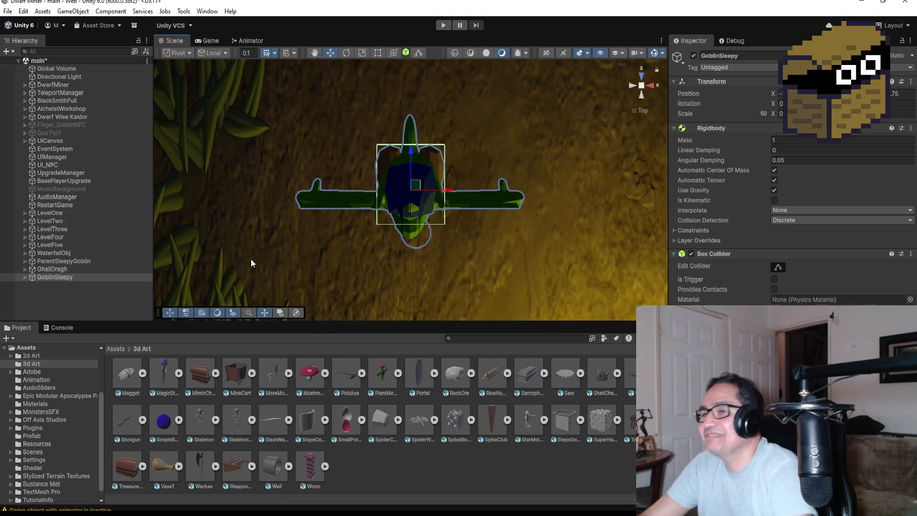
{"action": "left_click", "coordinate": [92, 296]}
{"action": "left_click", "coordinate": [75, 276]}
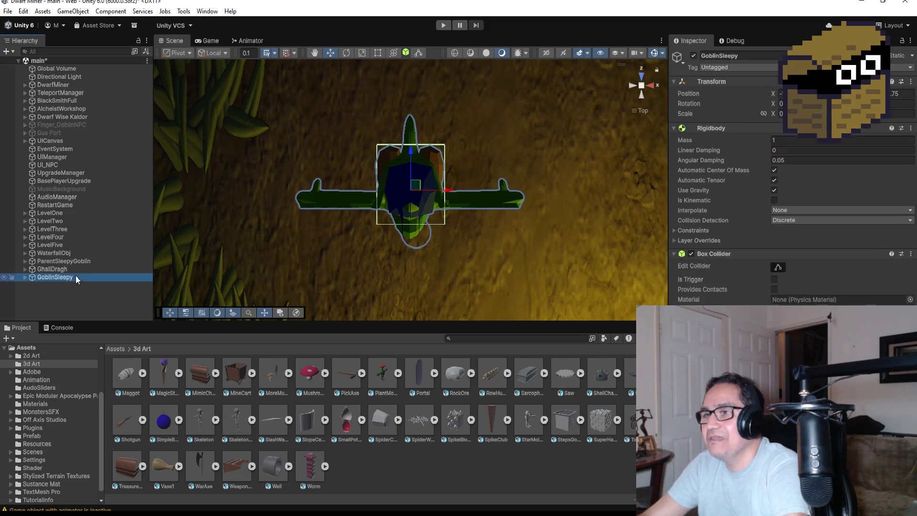
Expand ParentSleepyGoblin > GoblinSleepyObj and select the sleeping goblin's SpikeClub.
{"action": "left_click", "coordinate": [25, 277]}
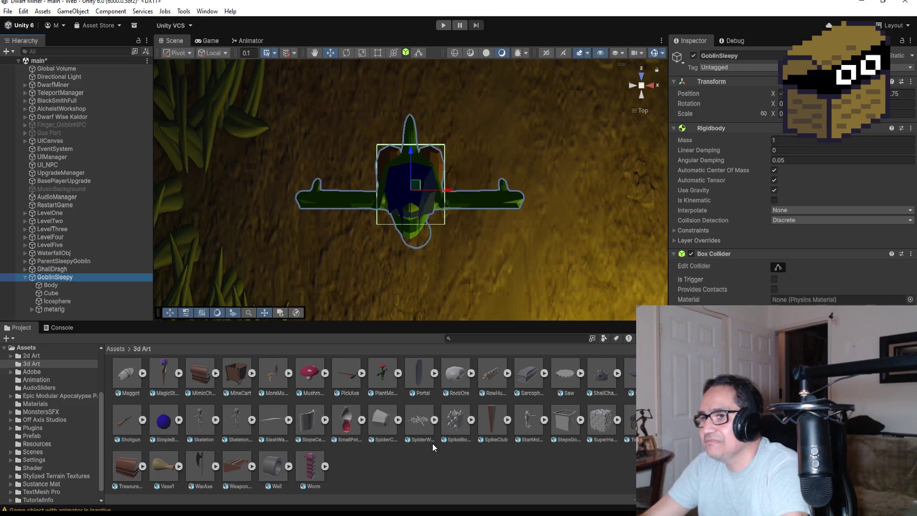
{"action": "left_click", "coordinate": [495, 415]}
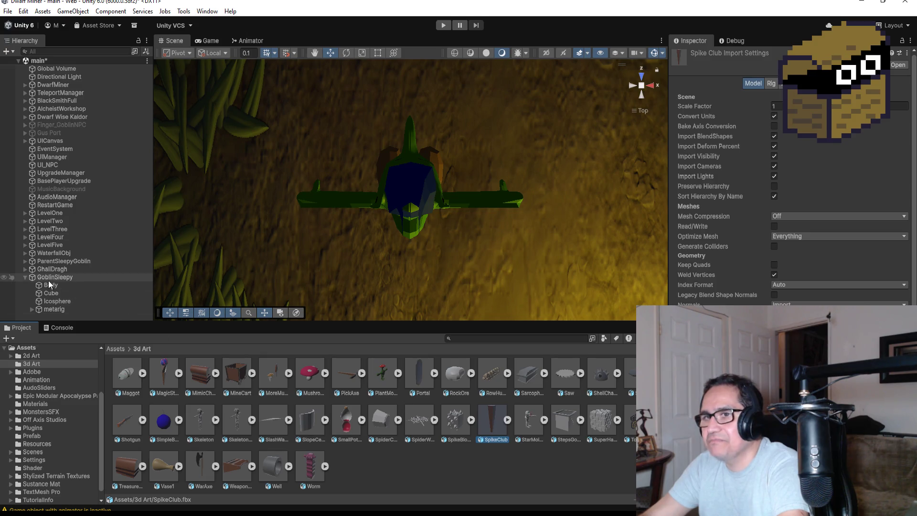
{"action": "left_click", "coordinate": [19, 275]}
{"action": "left_click", "coordinate": [22, 275]}
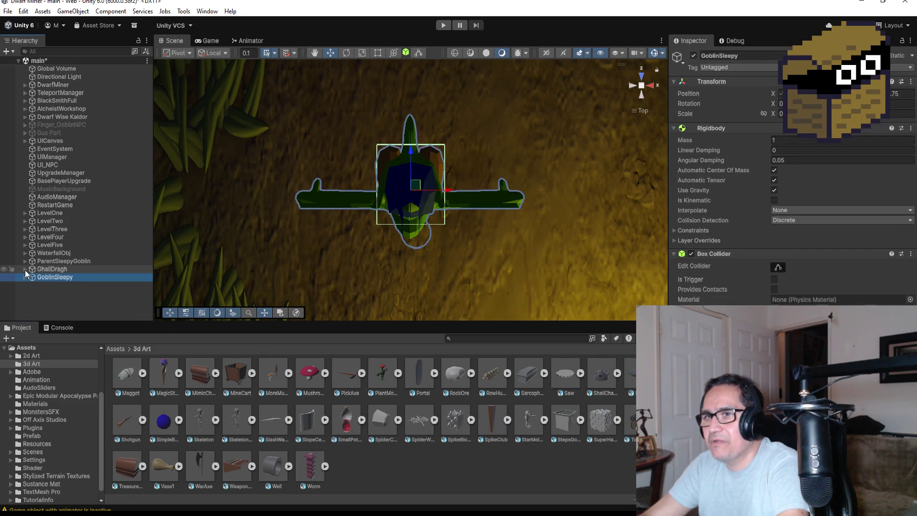
{"action": "left_click", "coordinate": [24, 261]}
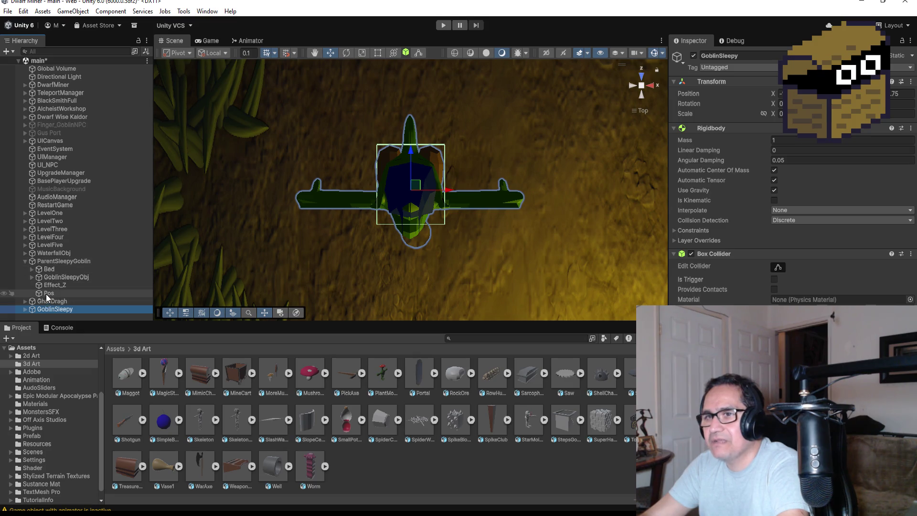
{"action": "left_click", "coordinate": [32, 277]}
{"action": "scroll", "coordinate": [67, 296], "scroll_direction": "down", "scroll_amount": 2}
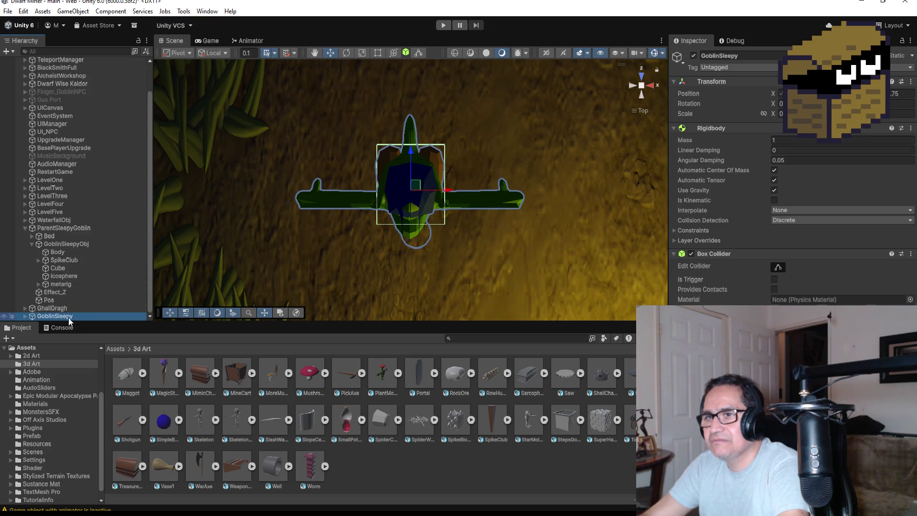
{"action": "left_click", "coordinate": [69, 260]}
Duplicate SpikeClub with Ctrl+D and drag SpikeClub (1) to the hierarchy root.
{"action": "key", "text": "ctrl+d"}
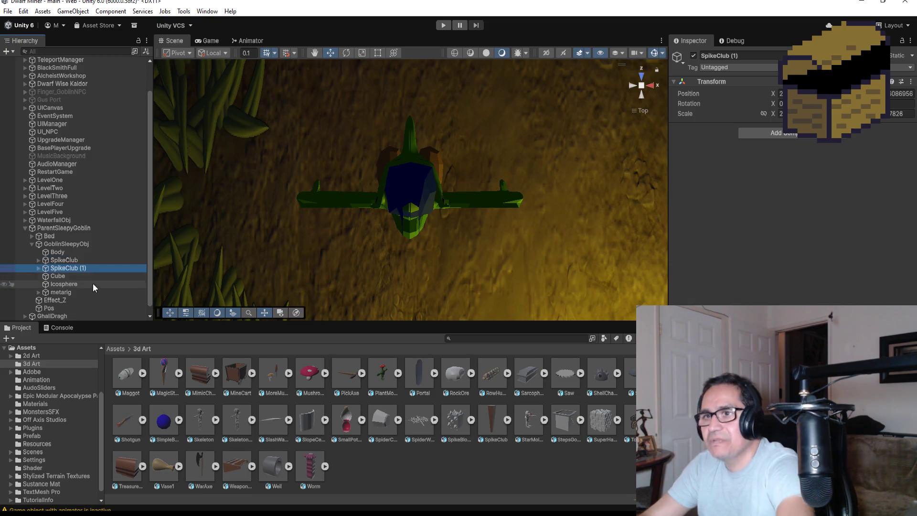
{"action": "left_click_drag", "start_coordinate": [75, 260], "coordinate": [59, 310]}
{"action": "scroll", "coordinate": [501, 225], "scroll_direction": "down", "scroll_amount": 5}
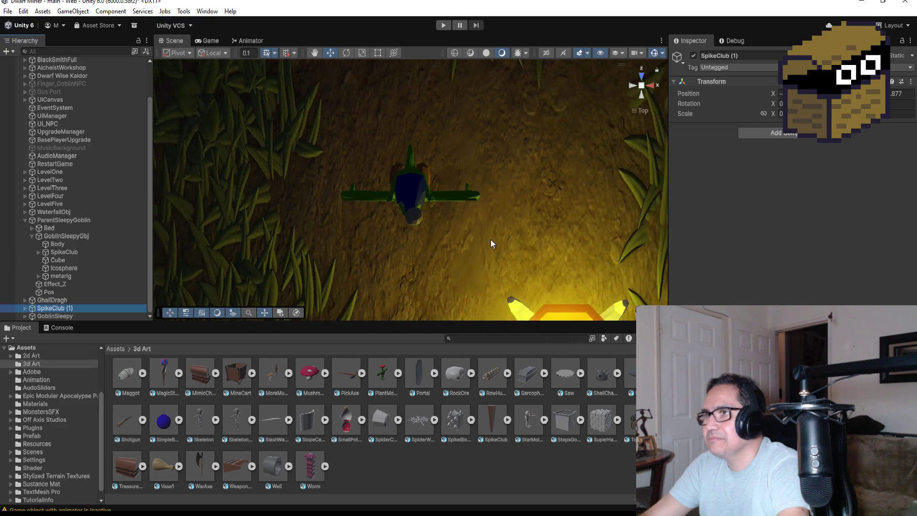
Copy GoblinSleepy's Transform position and paste it onto SpikeClub (1).
{"action": "left_click", "coordinate": [57, 314]}
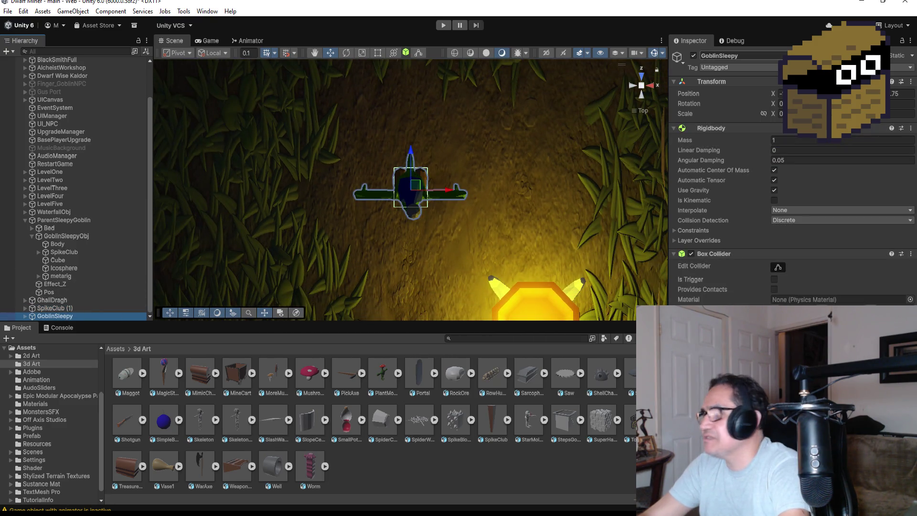
{"action": "left_click", "coordinate": [911, 82]}
{"action": "mouse_move", "coordinate": [816, 162]}
{"action": "left_click", "coordinate": [755, 161]}
{"action": "left_click", "coordinate": [78, 307]}
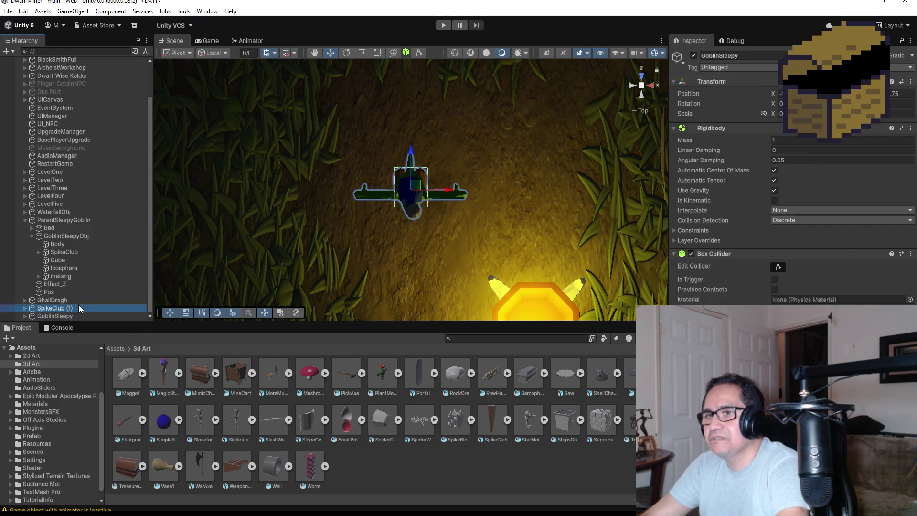
{"action": "left_click", "coordinate": [911, 83]}
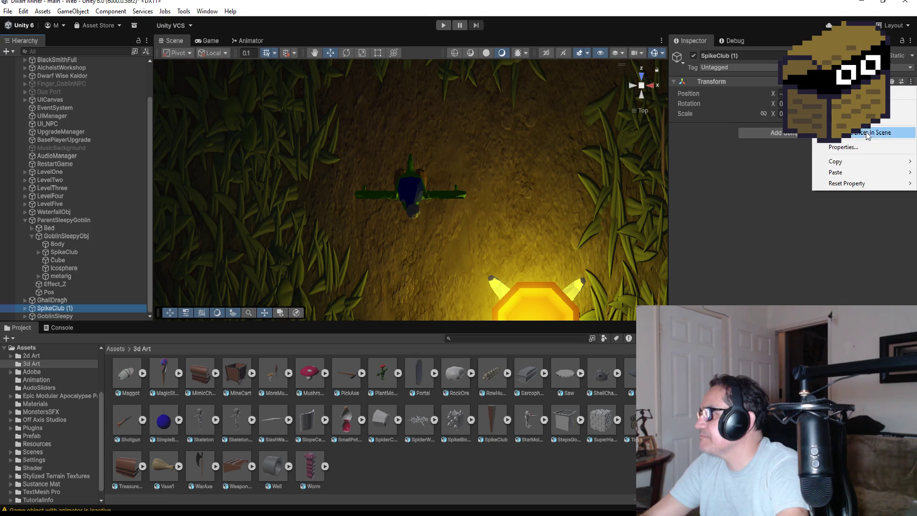
{"action": "mouse_move", "coordinate": [856, 172]}
{"action": "left_click", "coordinate": [787, 174]}
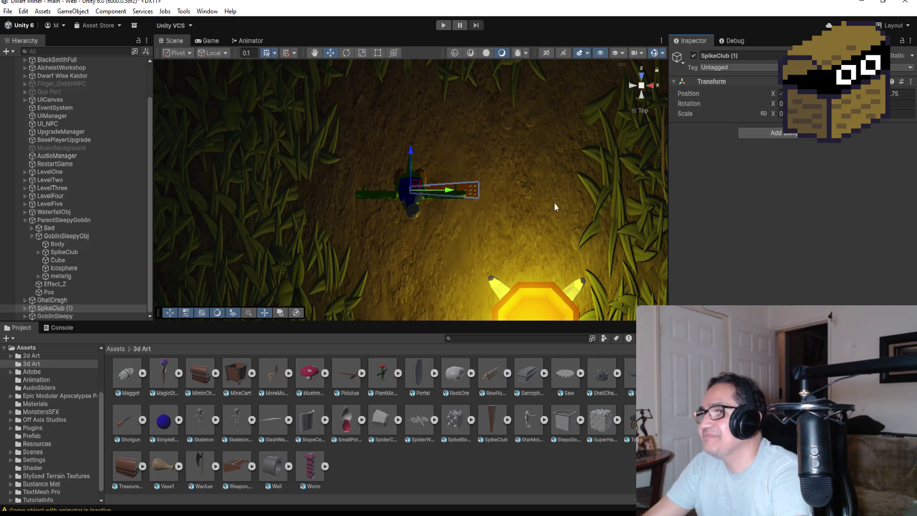
Re-rotate SpikeClub (1) so its head stops pointing sideways, then expand GoblinSleepy and select metarig.
{"action": "scroll", "coordinate": [661, 121], "scroll_direction": "up", "scroll_amount": 2}
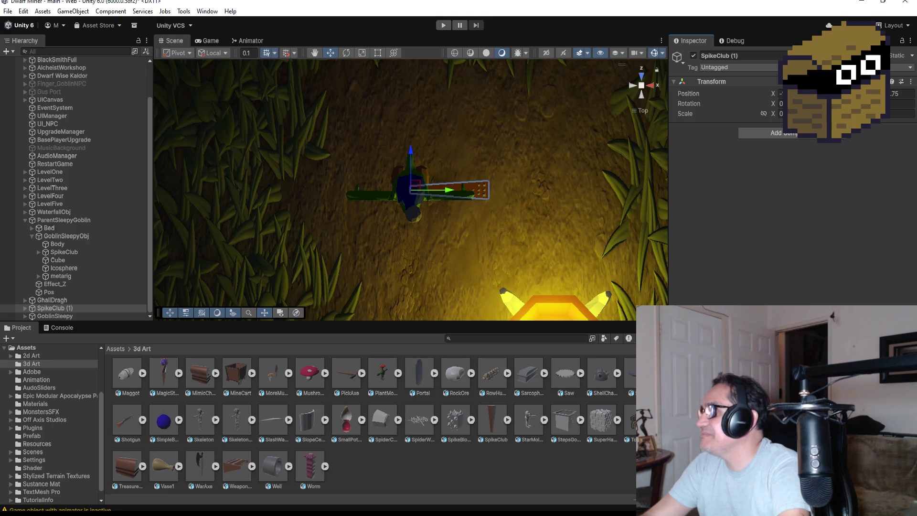
{"action": "key", "text": "Return"}
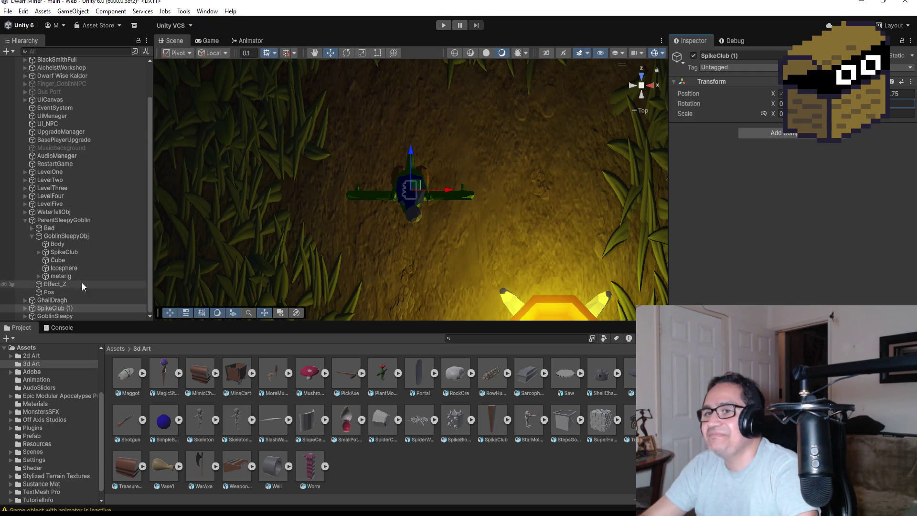
{"action": "left_click", "coordinate": [23, 316]}
{"action": "scroll", "coordinate": [83, 293], "scroll_direction": "down", "scroll_amount": 2}
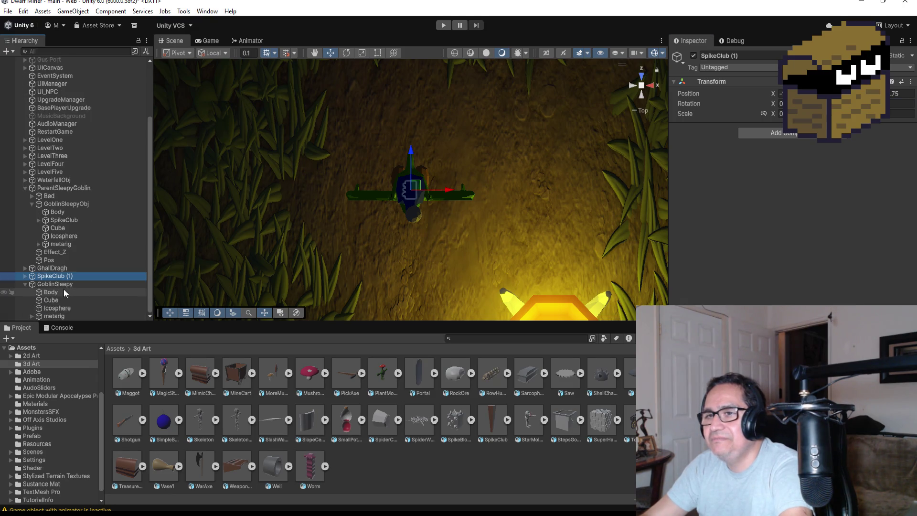
{"action": "left_click", "coordinate": [64, 291]}
{"action": "left_click", "coordinate": [64, 287]}
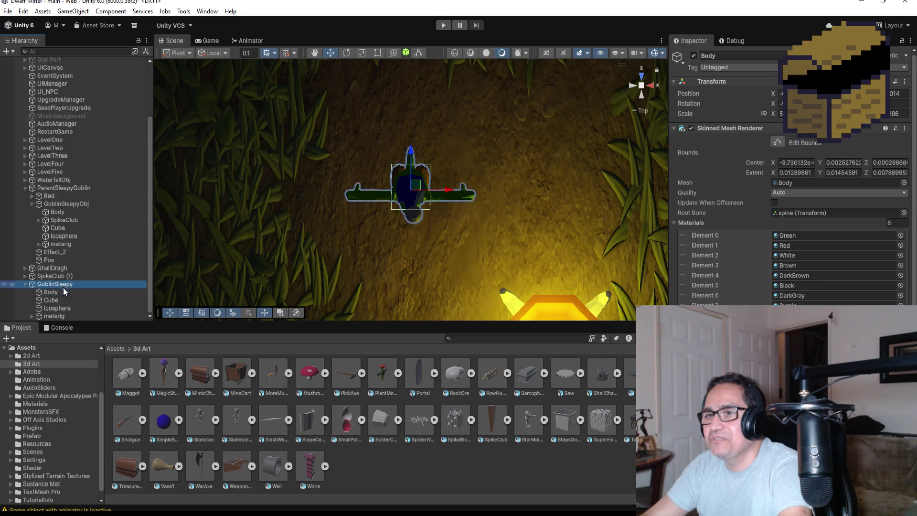
{"action": "left_click", "coordinate": [61, 316]}
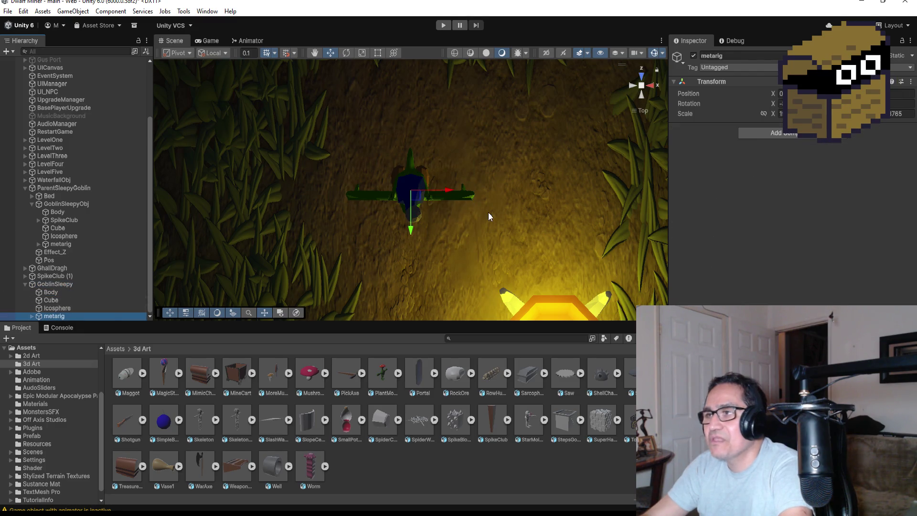
{"action": "scroll", "coordinate": [489, 215], "scroll_direction": "down", "scroll_amount": 5}
{"action": "scroll", "coordinate": [485, 207], "scroll_direction": "up", "scroll_amount": 3}
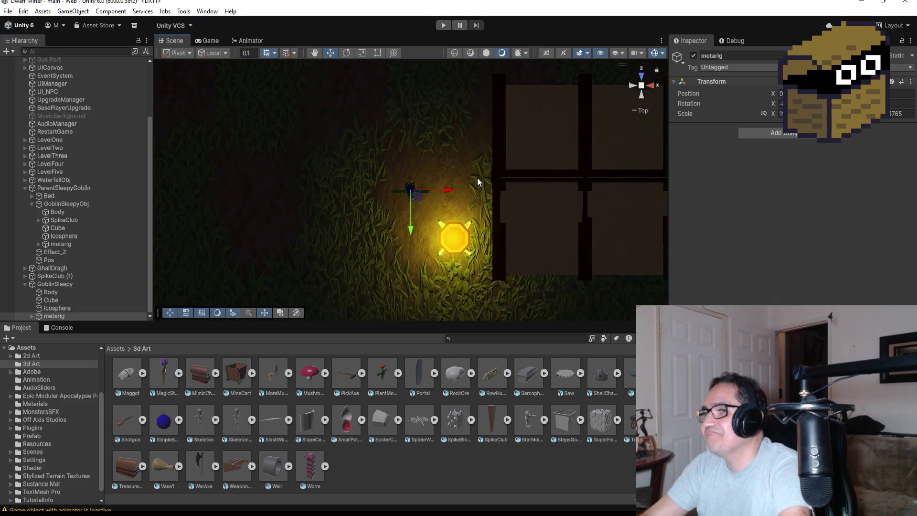
{"action": "scroll", "coordinate": [477, 181], "scroll_direction": "up", "scroll_amount": 5}
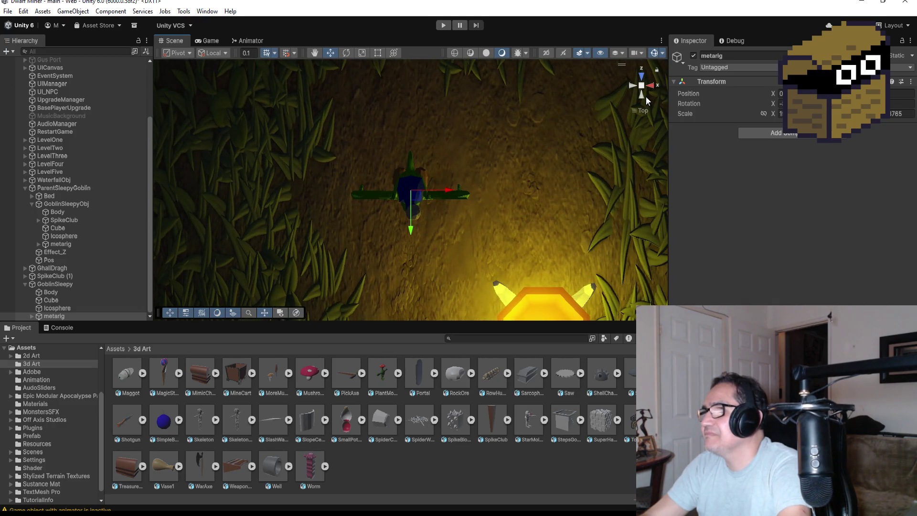
Expand metarig > spine > spine.001 > spine.002 to reveal spine.003 and the shoulder bones.
{"action": "left_click", "coordinate": [641, 95]}
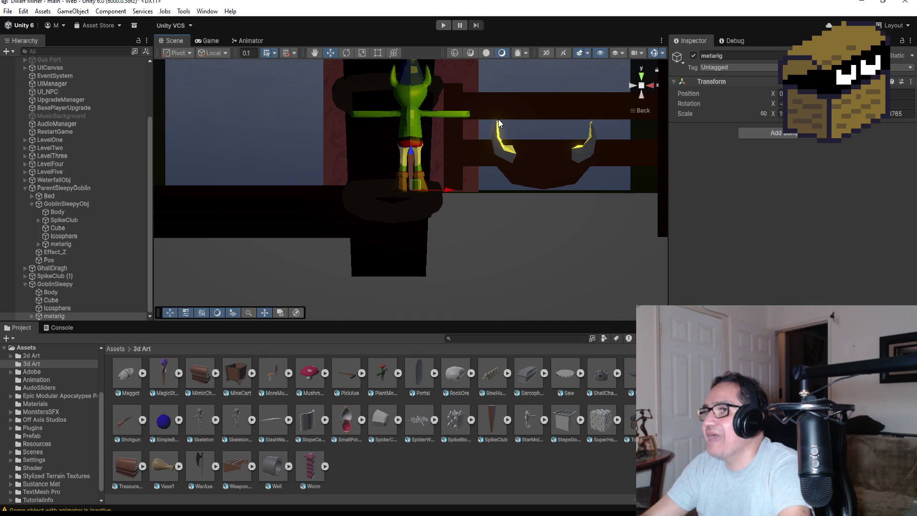
{"action": "left_click", "coordinate": [53, 316]}
{"action": "left_click", "coordinate": [31, 315]}
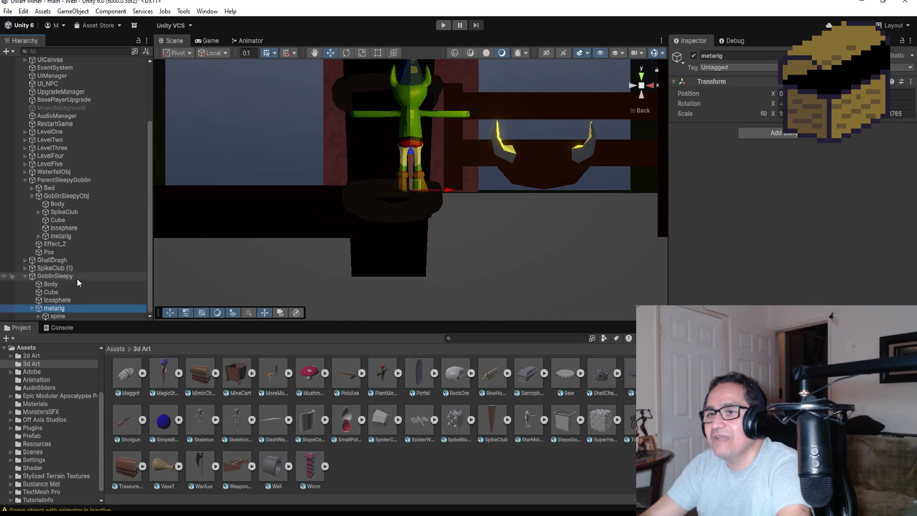
{"action": "left_click", "coordinate": [38, 316]}
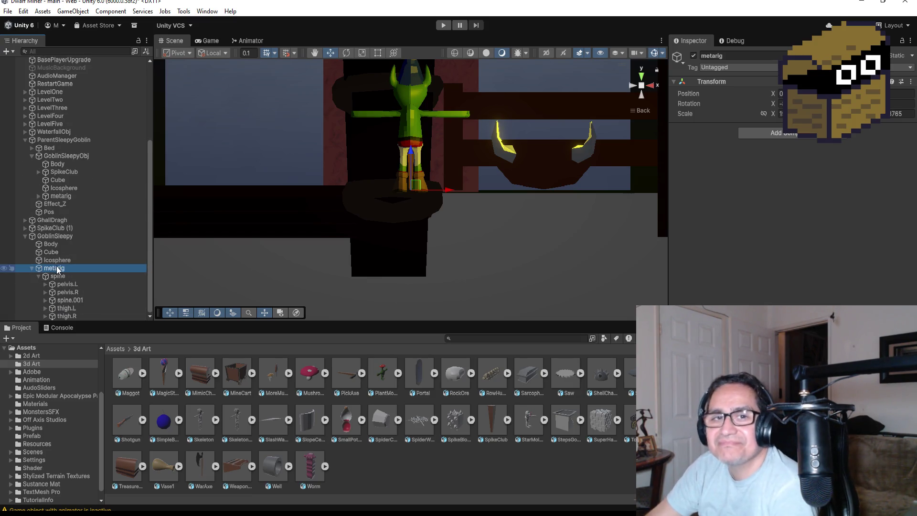
{"action": "left_click", "coordinate": [50, 300]}
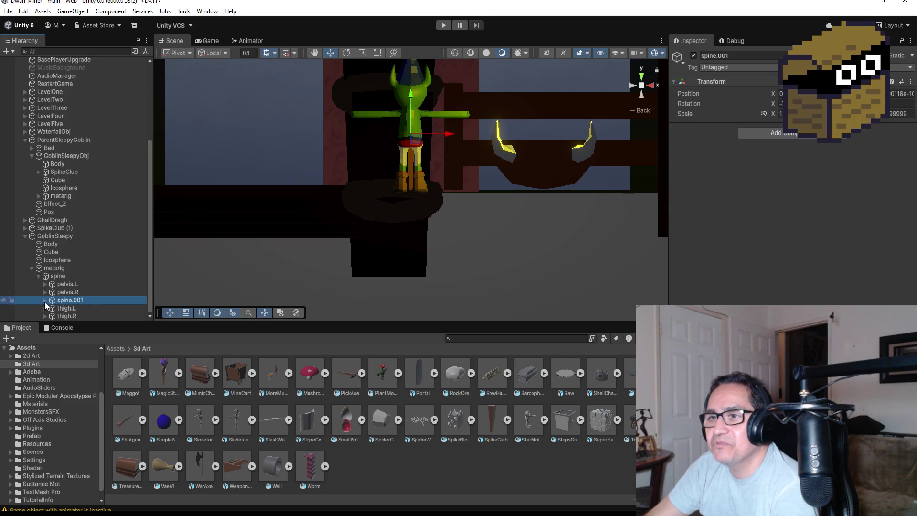
{"action": "left_click", "coordinate": [46, 300]}
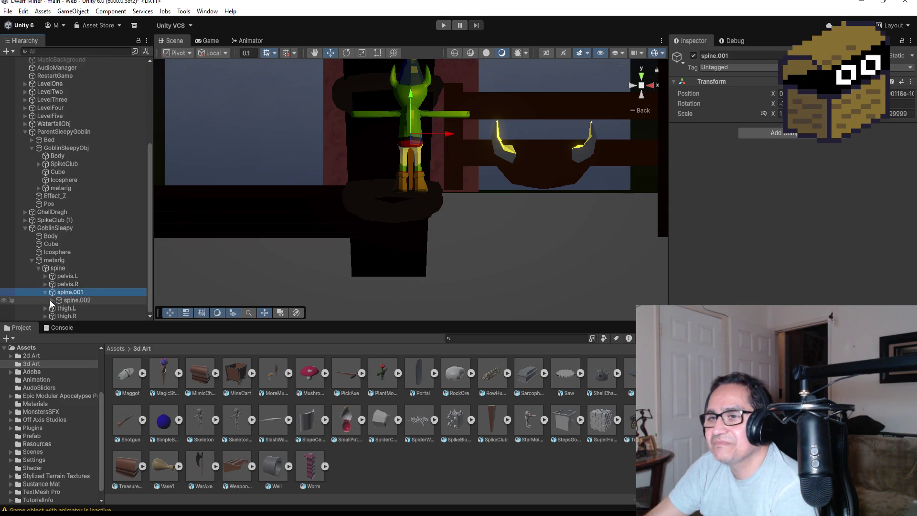
{"action": "left_click", "coordinate": [53, 300]}
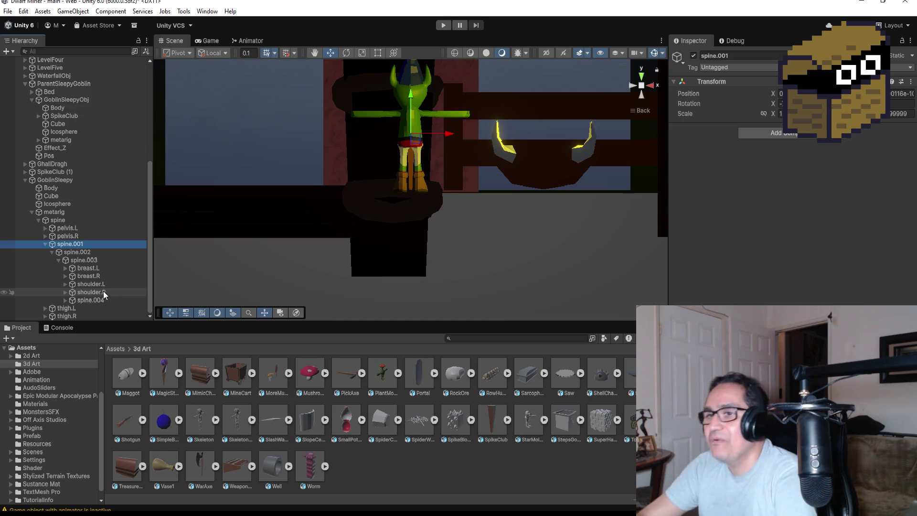
Rotate upper_arm.L and upper_arm.R downward out of the T-pose.
{"action": "left_click", "coordinate": [104, 285]}
{"action": "left_click", "coordinate": [66, 284]}
{"action": "left_click", "coordinate": [90, 292]}
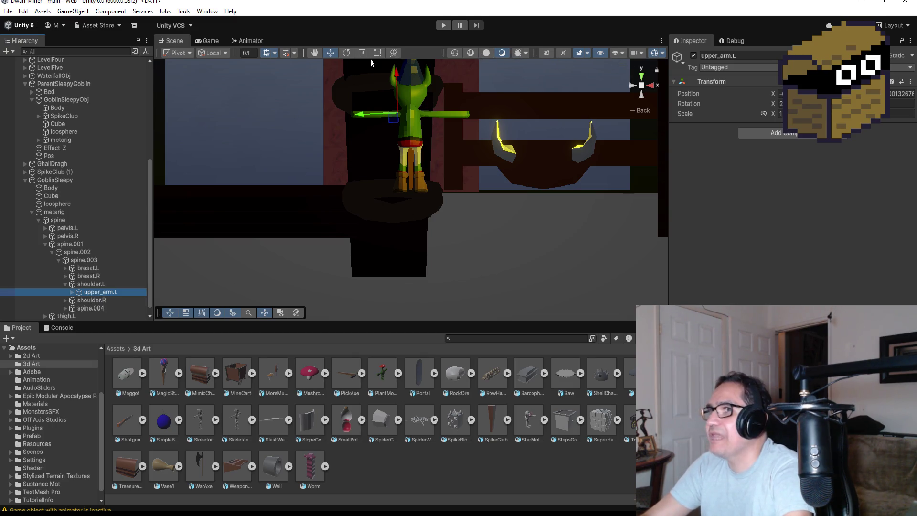
{"action": "left_click", "coordinate": [351, 53]}
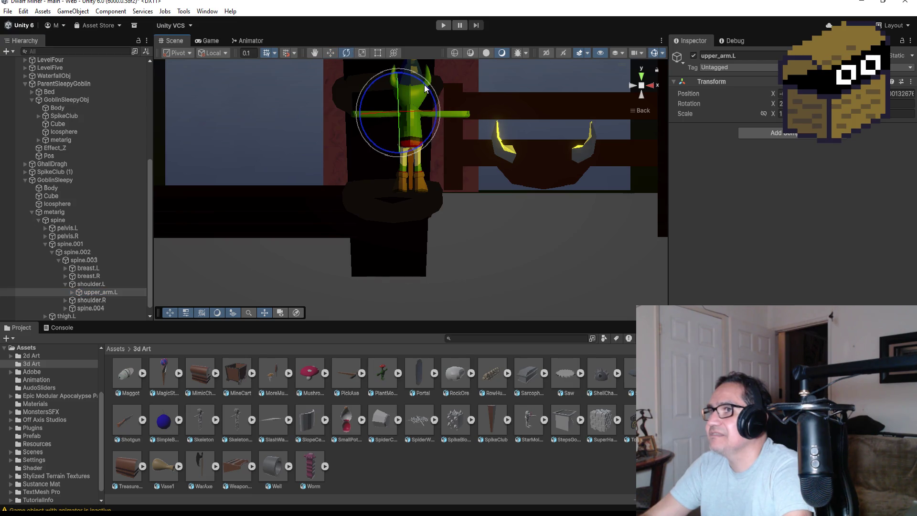
{"action": "mouse_move", "coordinate": [425, 88]}
{"action": "left_mouse_down"}
{"action": "mouse_move", "coordinate": [386, 60]}
{"action": "mouse_move", "coordinate": [322, 51]}
{"action": "left_mouse_up"}
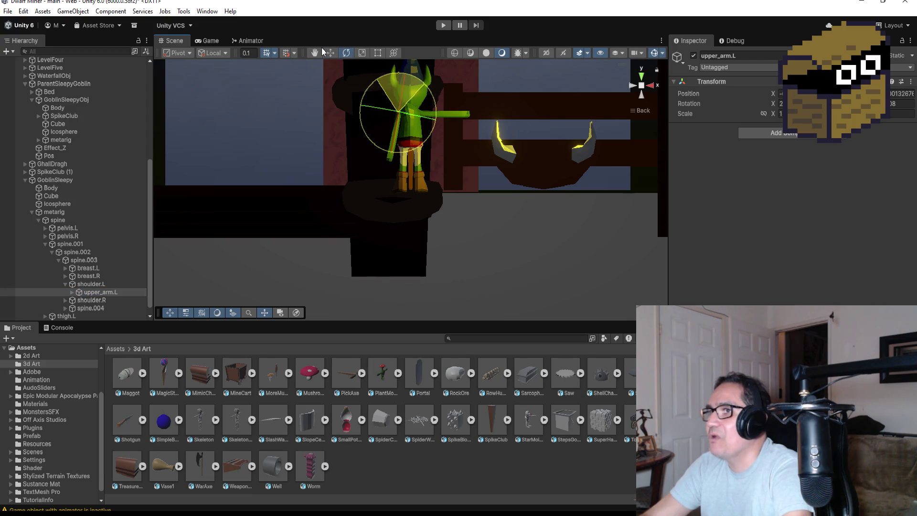
{"action": "left_click", "coordinate": [64, 300]}
{"action": "left_click", "coordinate": [99, 308]}
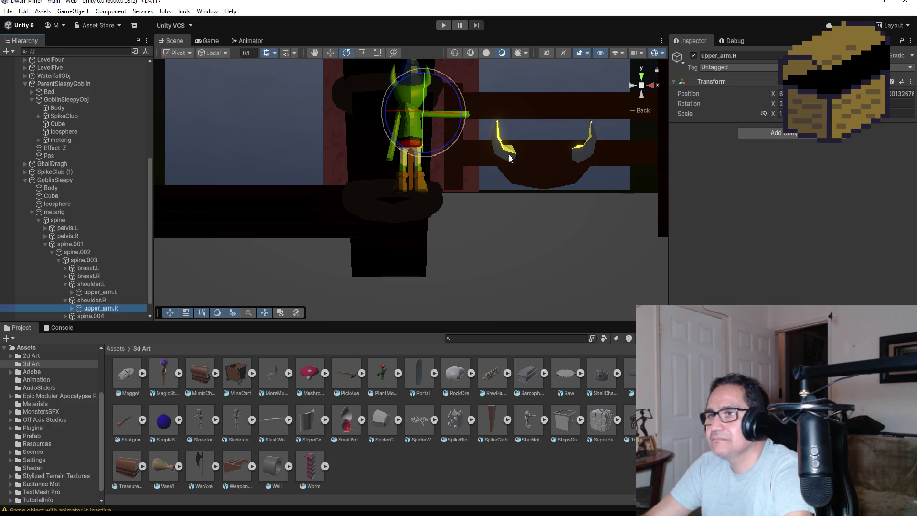
{"action": "mouse_move", "coordinate": [452, 87]}
{"action": "left_mouse_down"}
{"action": "mouse_move", "coordinate": [488, 173]}
{"action": "mouse_move", "coordinate": [486, 200]}
{"action": "mouse_move", "coordinate": [494, 194]}
{"action": "mouse_move", "coordinate": [483, 185]}
{"action": "mouse_move", "coordinate": [488, 167]}
{"action": "mouse_move", "coordinate": [455, 188]}
{"action": "mouse_move", "coordinate": [445, 79]}
{"action": "mouse_move", "coordinate": [462, 107]}
{"action": "left_mouse_up"}
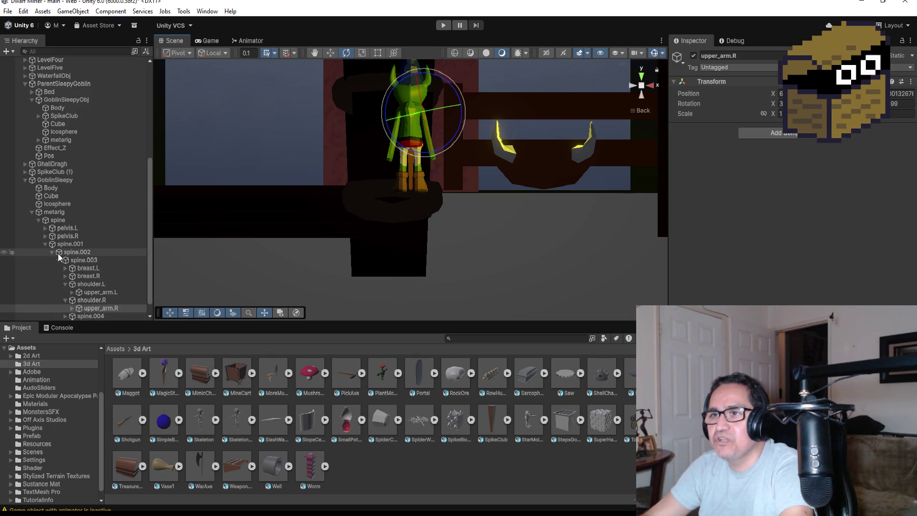
Expand upper_arm.L and forearm.L to reach and select the hand.L bone.
{"action": "scroll", "coordinate": [102, 310], "scroll_direction": "down", "scroll_amount": 1}
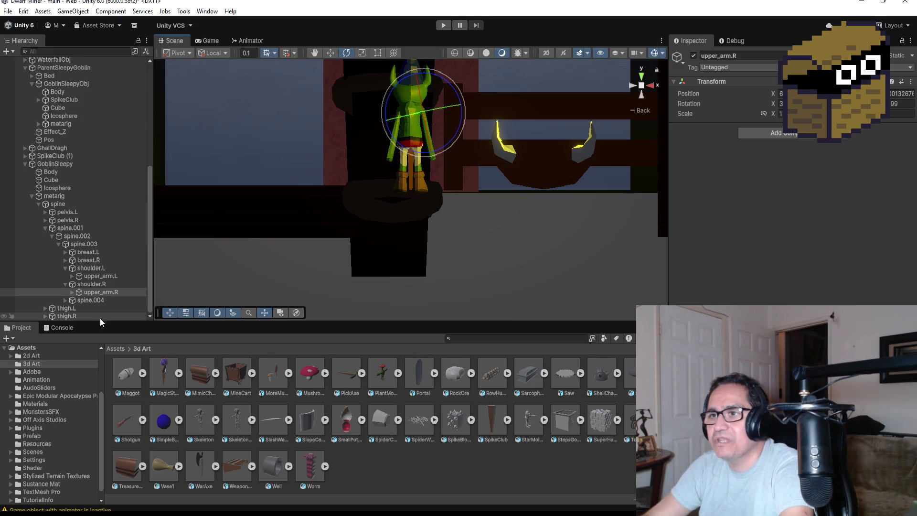
{"action": "left_click", "coordinate": [71, 276]}
{"action": "left_click", "coordinate": [79, 284]}
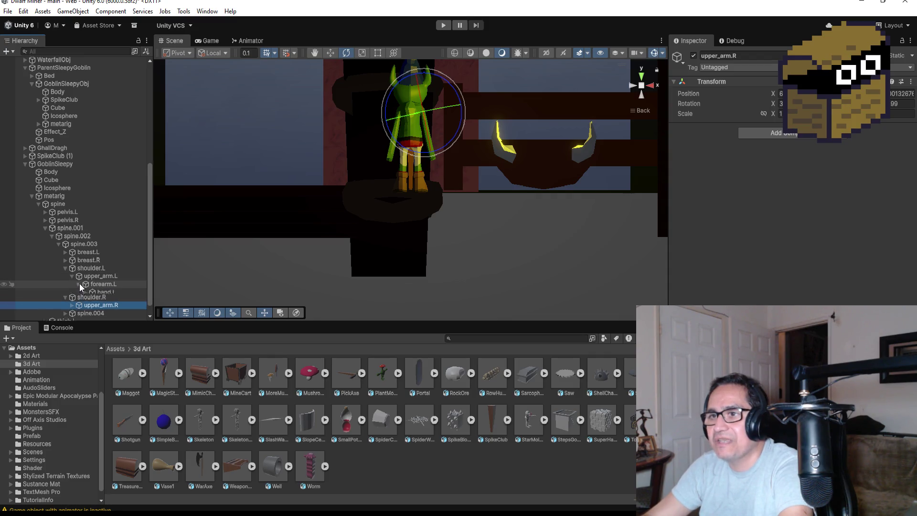
{"action": "left_click", "coordinate": [102, 292]}
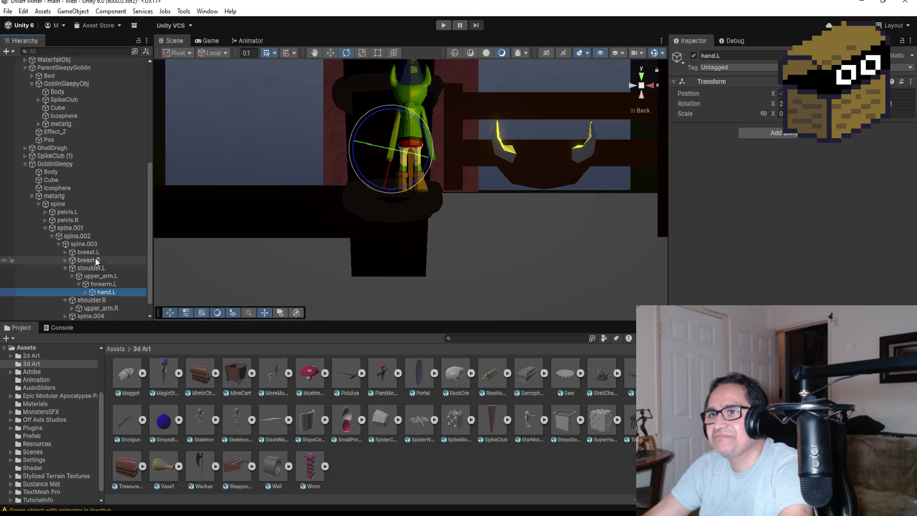
{"action": "scroll", "coordinate": [95, 258], "scroll_direction": "down", "scroll_amount": 1}
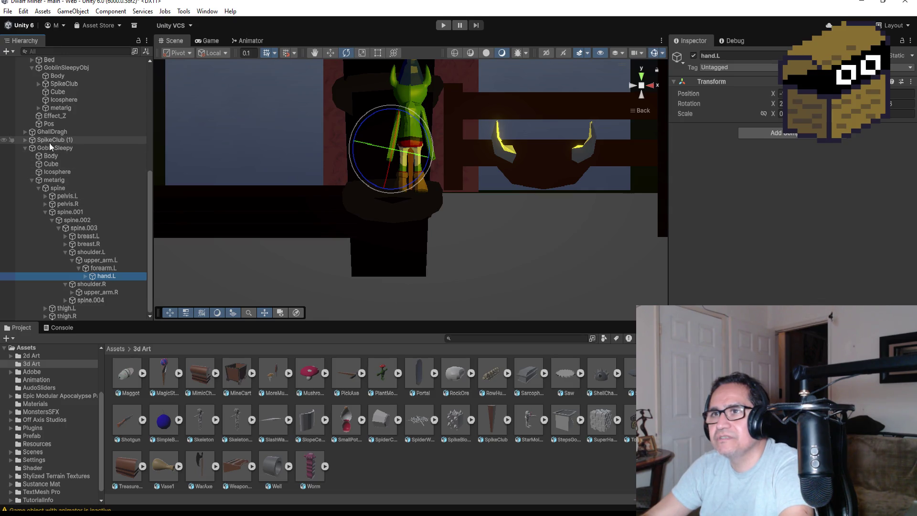
{"action": "mouse_move", "coordinate": [50, 141]}
{"action": "left_mouse_down"}
{"action": "mouse_move", "coordinate": [81, 177]}
{"action": "mouse_move", "coordinate": [104, 284]}
{"action": "mouse_move", "coordinate": [76, 201]}
{"action": "mouse_move", "coordinate": [70, 146]}
{"action": "left_mouse_up"}
In Top view, move SpikeClub (1) over beside GoblinSleepy with the Move tool.
{"action": "left_click", "coordinate": [71, 139]}
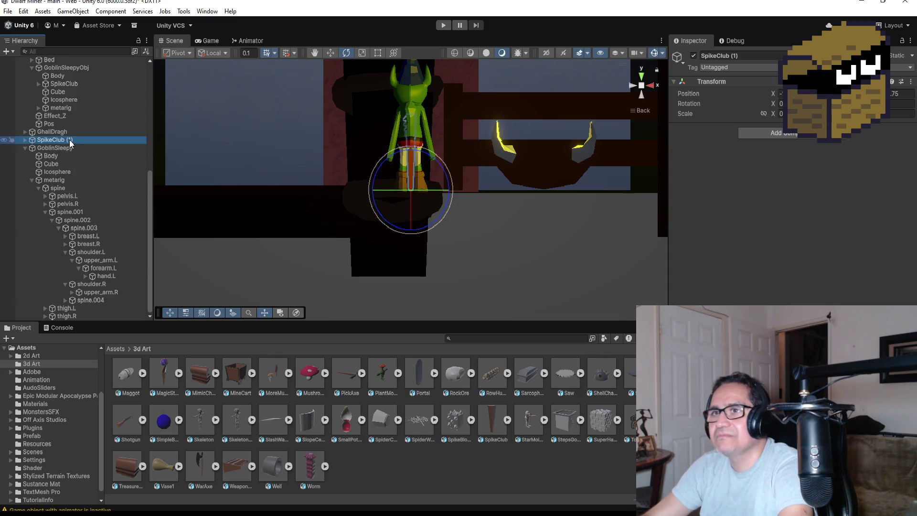
{"action": "left_click", "coordinate": [641, 76]}
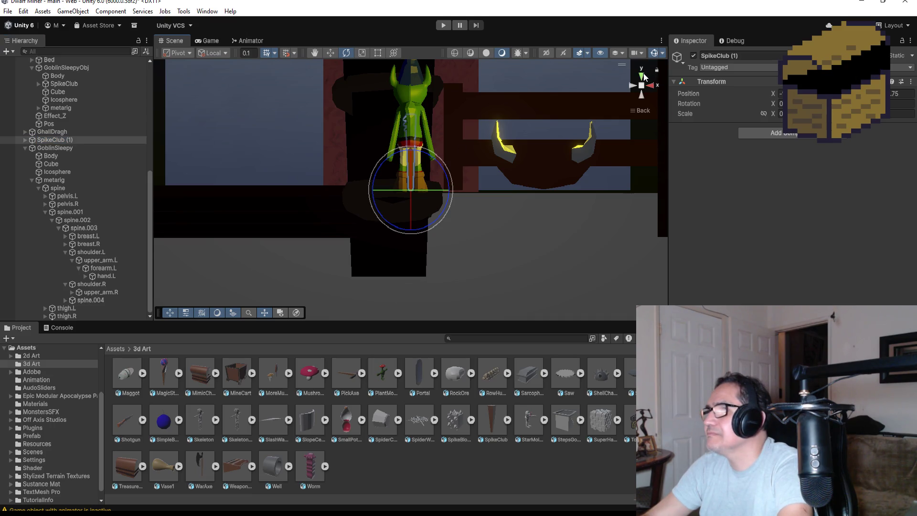
{"action": "left_click", "coordinate": [337, 53]}
{"action": "left_click_drag", "start_coordinate": [443, 191], "coordinate": [467, 192]}
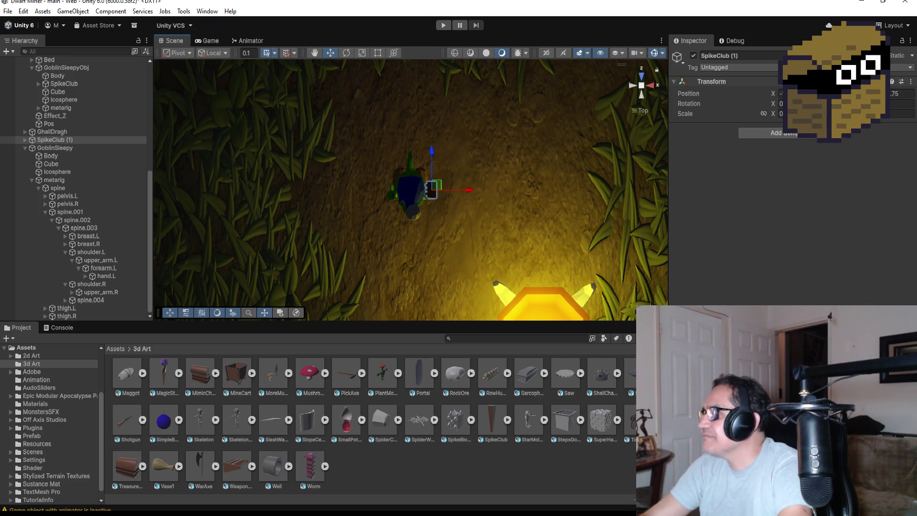
Turn SpikeClub (1) in quarter turns until it points forward beside the goblin's hand.
{"action": "key", "text": "Return"}
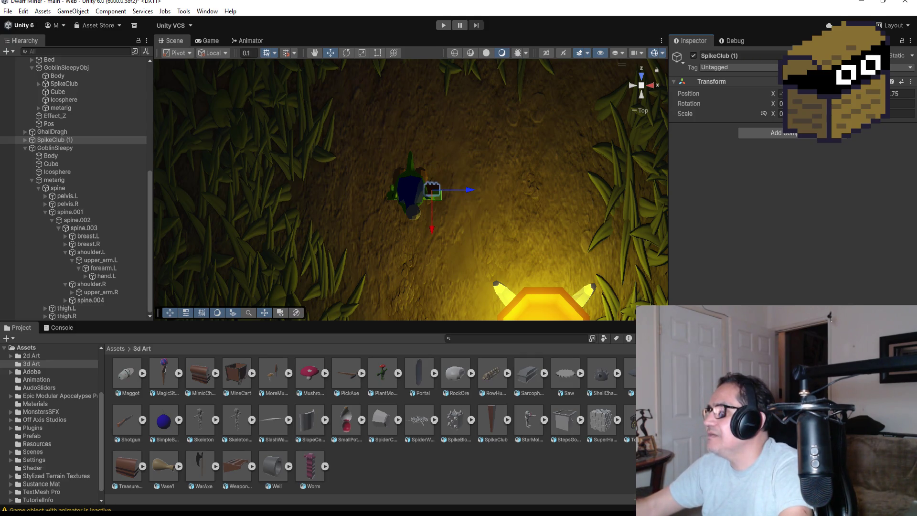
{"action": "key", "text": "Return"}
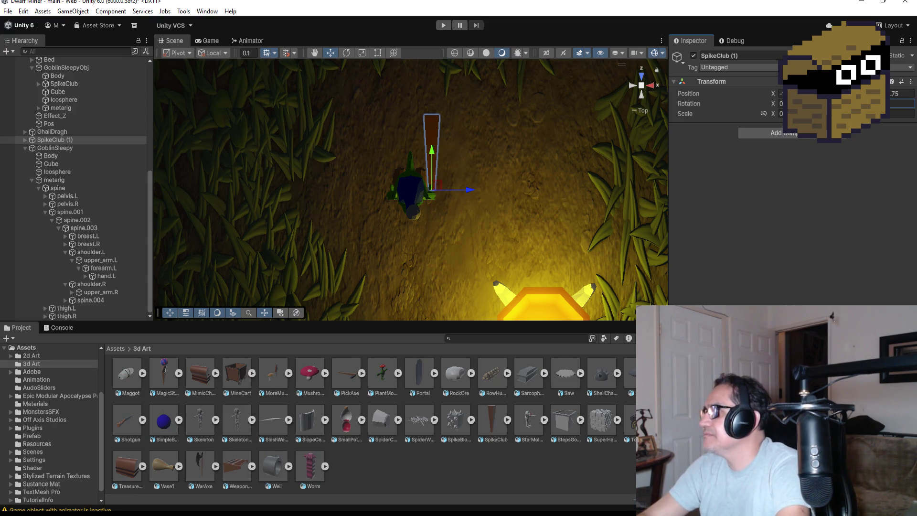
{"action": "key", "text": "Return"}
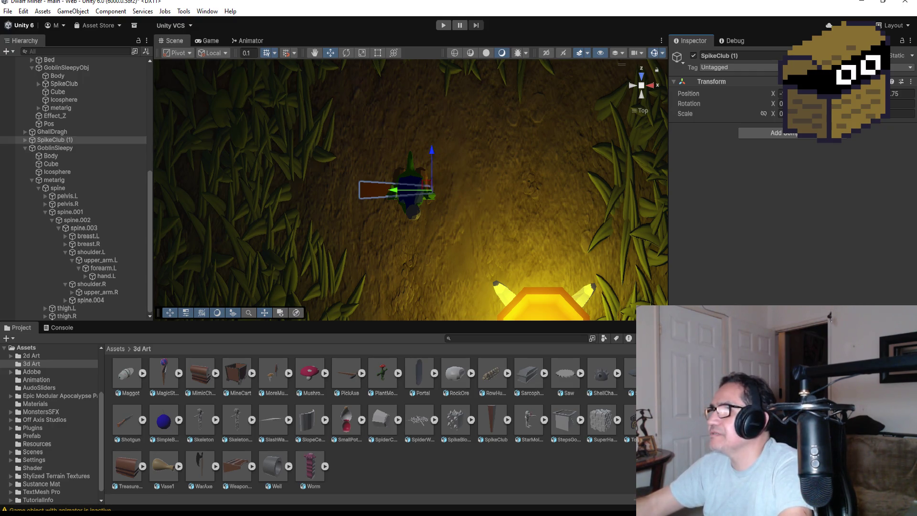
{"action": "key", "text": "Return"}
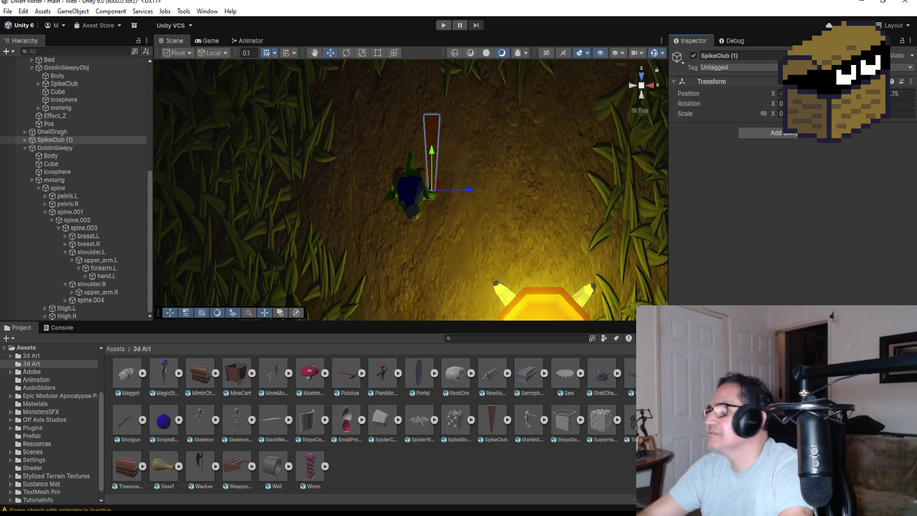
{"action": "left_click", "coordinate": [781, 103]}
Set SpikeClub (1)'s X rotation to 90 and adjust its height into GoblinSleepy's hand.
{"action": "type", "text": "90"}
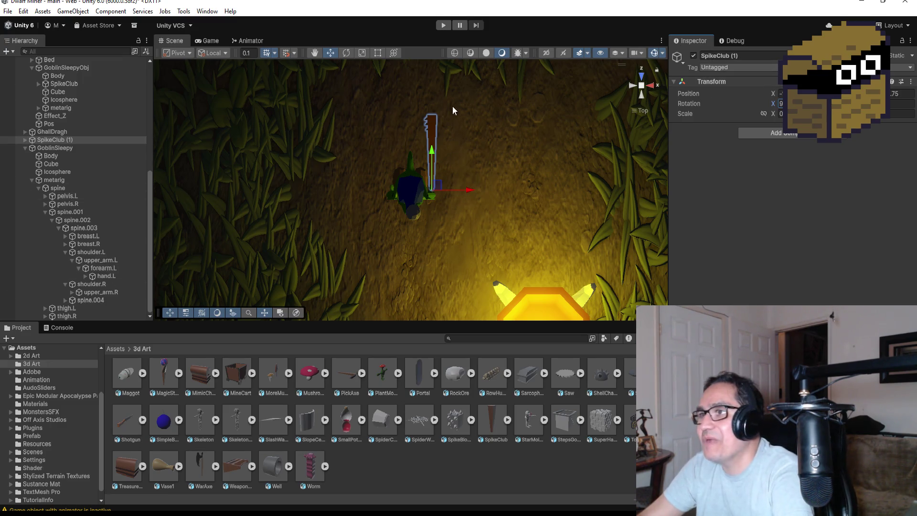
{"action": "scroll", "coordinate": [462, 164], "scroll_direction": "up", "scroll_amount": 3}
{"action": "left_click_drag", "start_coordinate": [444, 157], "coordinate": [445, 167]}
{"action": "scroll", "coordinate": [641, 168], "scroll_direction": "up", "scroll_amount": 3}
{"action": "mouse_move", "coordinate": [540, 242]}
{"action": "left_mouse_down"}
{"action": "mouse_move", "coordinate": [392, 224]}
{"action": "mouse_move", "coordinate": [334, 199]}
{"action": "mouse_move", "coordinate": [337, 164]}
{"action": "mouse_move", "coordinate": [340, 171]}
{"action": "left_mouse_up"}
{"action": "mouse_move", "coordinate": [374, 131]}
{"action": "left_mouse_down"}
{"action": "mouse_move", "coordinate": [377, 139]}
{"action": "mouse_move", "coordinate": [433, 81]}
{"action": "mouse_move", "coordinate": [334, 78]}
{"action": "mouse_move", "coordinate": [332, 99]}
{"action": "left_mouse_up"}
{"action": "mouse_move", "coordinate": [439, 106]}
{"action": "left_mouse_down"}
{"action": "mouse_move", "coordinate": [481, 133]}
{"action": "mouse_move", "coordinate": [521, 187]}
{"action": "mouse_move", "coordinate": [466, 213]}
{"action": "left_mouse_up"}
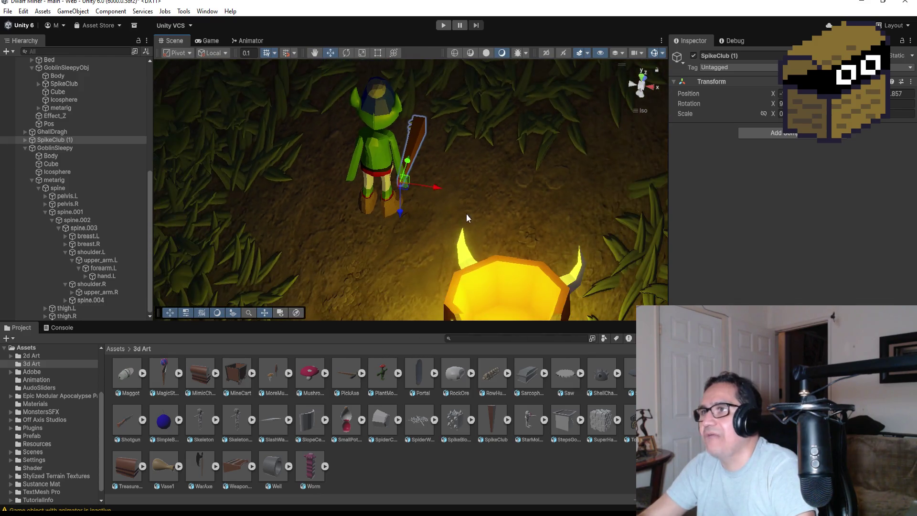